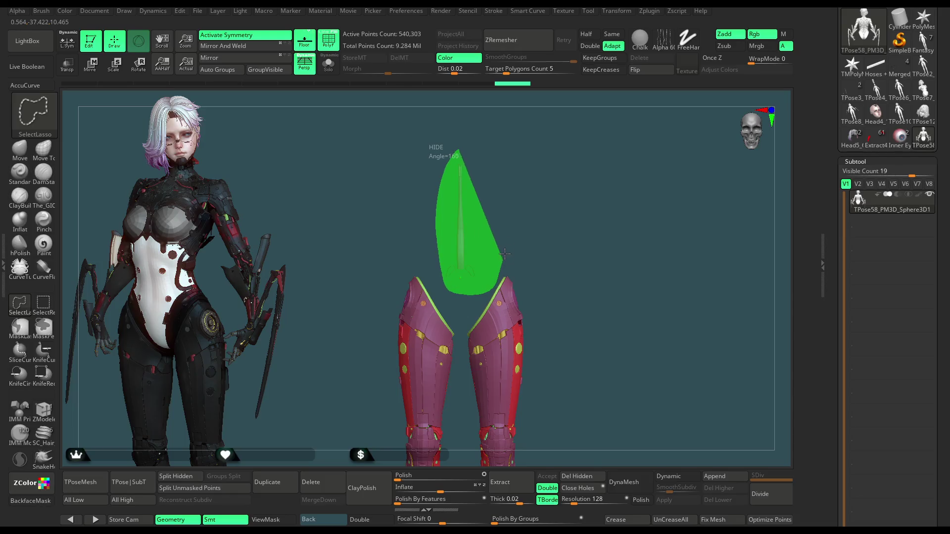
Step: Toggle which body parts are hidden, turn off polygroup colouring, and unhide the leg pieces
{"action": "key", "text": "f"}
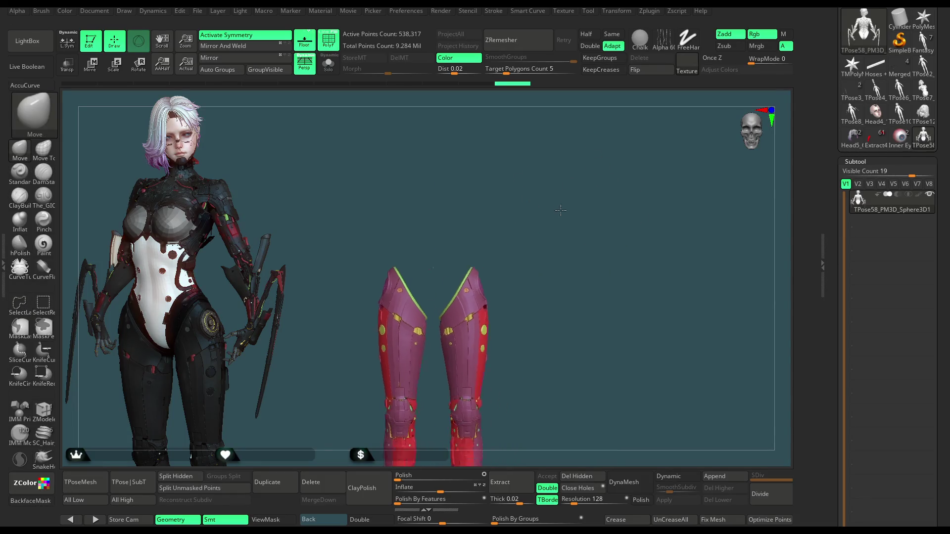
{"action": "left_click", "coordinate": [573, 200], "text": "ctrl+shift"}
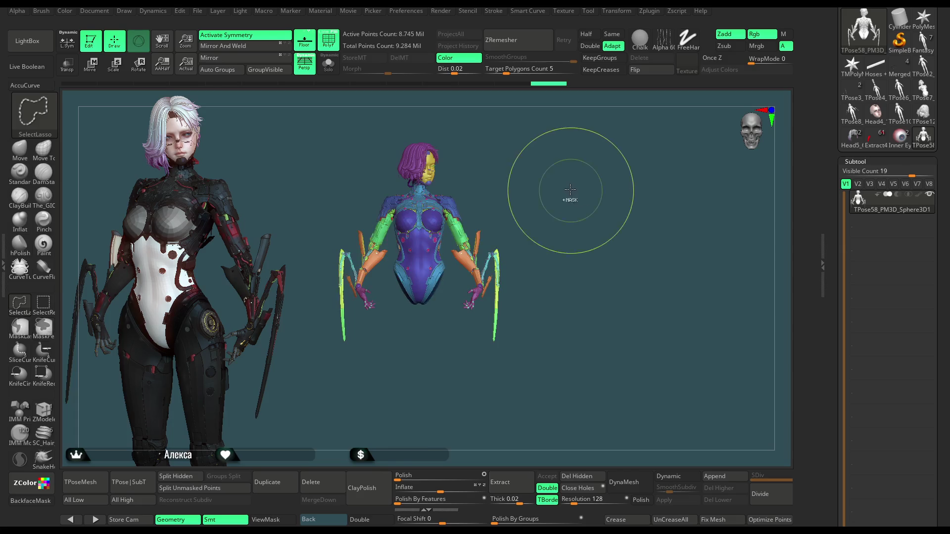
{"action": "left_click", "coordinate": [568, 196], "text": "ctrl+shift"}
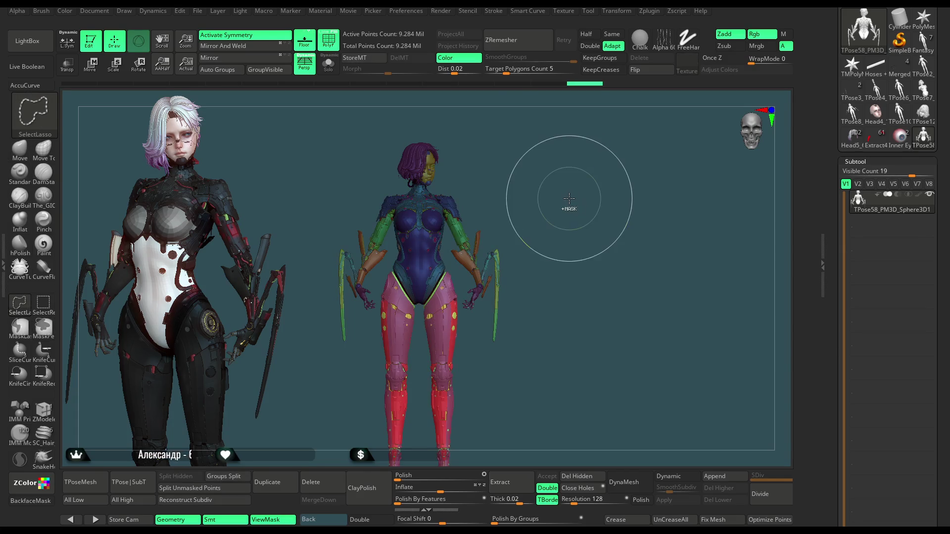
{"action": "left_click", "coordinate": [570, 197], "text": "ctrl+shift"}
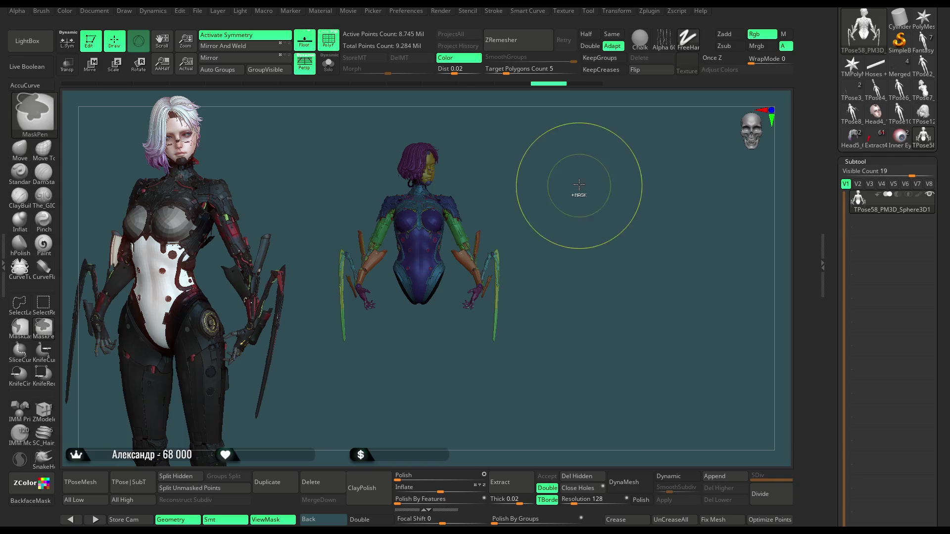
{"action": "key", "text": "shift+f"}
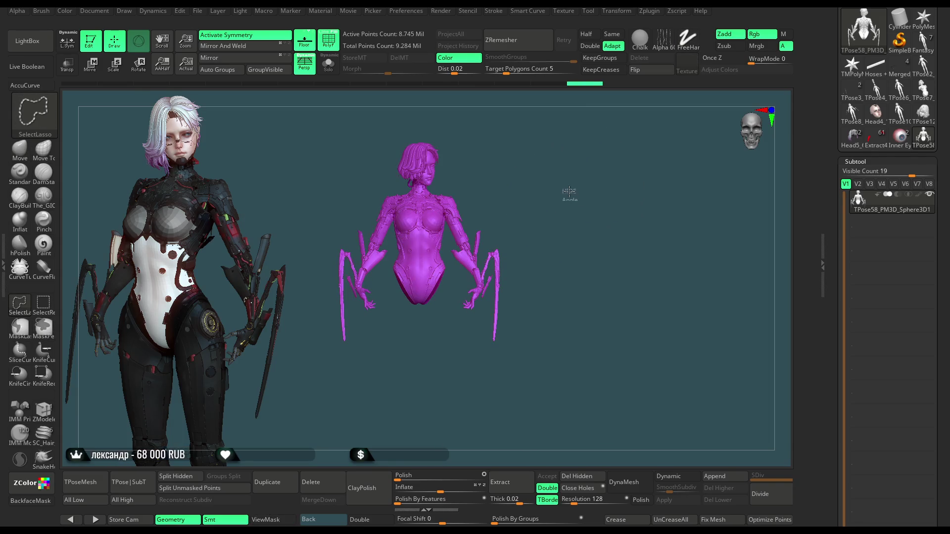
{"action": "left_click", "coordinate": [568, 184], "text": "ctrl+shift"}
{"action": "mouse_move", "coordinate": [562, 195]}
{"action": "left_mouse_down"}
{"action": "mouse_move", "coordinate": [584, 198]}
{"action": "mouse_move", "coordinate": [561, 197]}
{"action": "mouse_move", "coordinate": [577, 186]}
{"action": "left_mouse_up"}
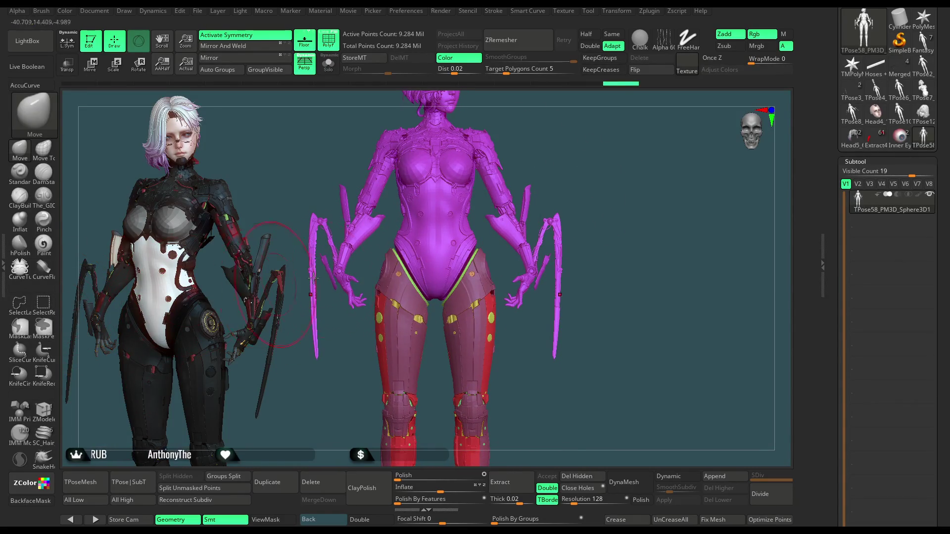
Step: Hide the leg polygroups and invert visibility so only the leg armor shows, then select MaskLasso
{"action": "left_click", "coordinate": [500, 184], "text": "ctrl+shift"}
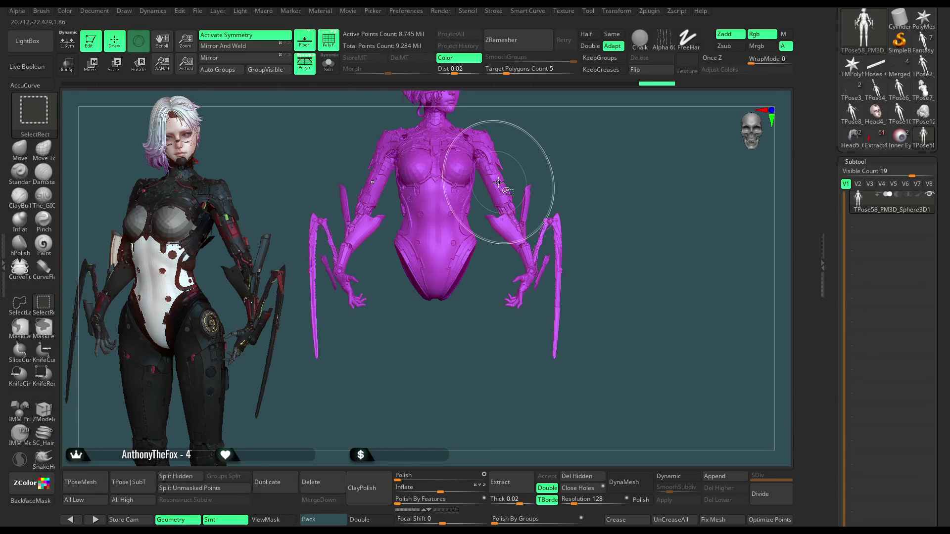
{"action": "left_click", "coordinate": [591, 168], "text": "ctrl+shift"}
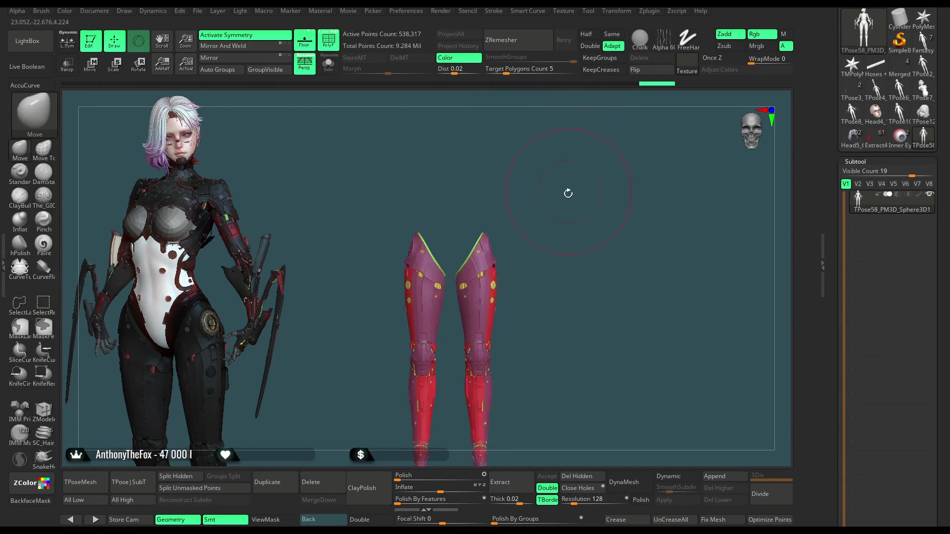
{"action": "right_click_drag", "start_coordinate": [496, 153], "coordinate": [442, 212], "text": "ctrl"}
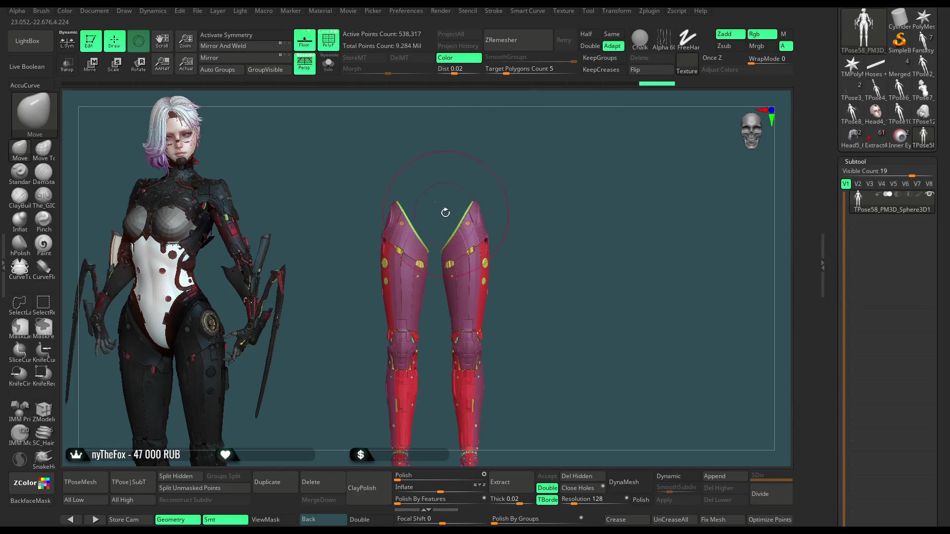
{"action": "left_click_drag", "start_coordinate": [430, 336], "coordinate": [431, 340], "text": "ctrl"}
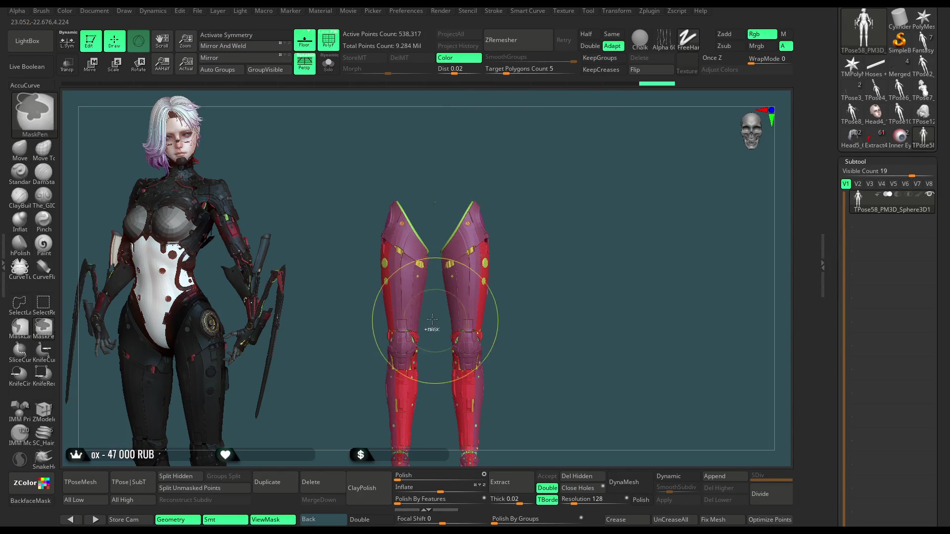
{"action": "left_click", "coordinate": [19, 327]}
{"action": "left_click_drag", "start_coordinate": [463, 187], "coordinate": [475, 162], "text": "alt"}
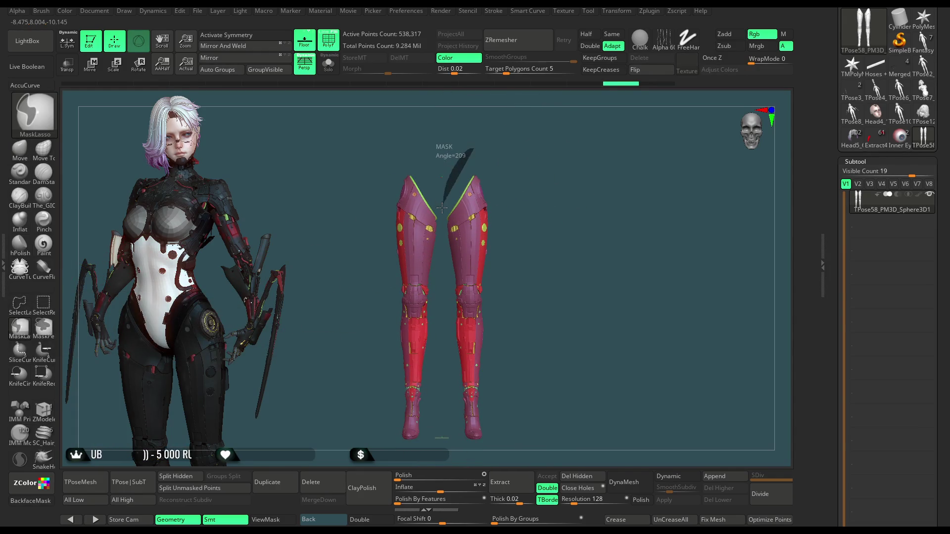
Step: Mask one leg armor piece, unhide the whole body, and turn on the Move gizmo in front view
{"action": "mouse_move", "coordinate": [443, 353]}
{"action": "left_mouse_down", "text": "ctrl"}
{"action": "mouse_move", "coordinate": [450, 453]}
{"action": "mouse_move", "coordinate": [593, 296]}
{"action": "mouse_move", "coordinate": [519, 164]}
{"action": "mouse_move", "coordinate": [539, 214]}
{"action": "mouse_move", "coordinate": [489, 183]}
{"action": "left_mouse_up", "text": "ctrl"}
{"action": "left_click", "coordinate": [526, 211], "text": "ctrl+shift"}
{"action": "left_click_drag", "start_coordinate": [331, 207], "coordinate": [304, 204]}
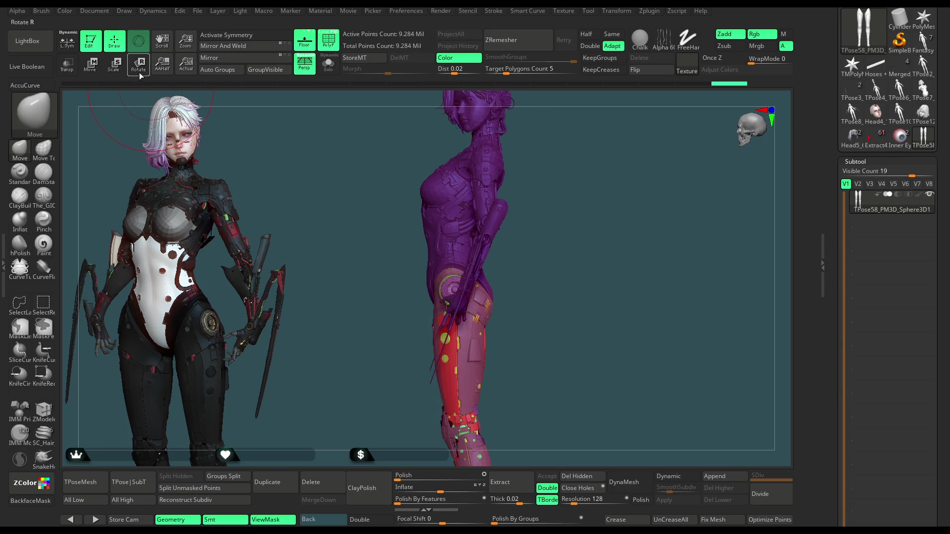
{"action": "left_click", "coordinate": [96, 71]}
{"action": "mouse_move", "coordinate": [597, 148]}
{"action": "left_mouse_down"}
{"action": "mouse_move", "coordinate": [585, 216]}
{"action": "mouse_move", "coordinate": [502, 249]}
{"action": "mouse_move", "coordinate": [542, 209]}
{"action": "mouse_move", "coordinate": [555, 171]}
{"action": "mouse_move", "coordinate": [626, 196]}
{"action": "left_mouse_up"}
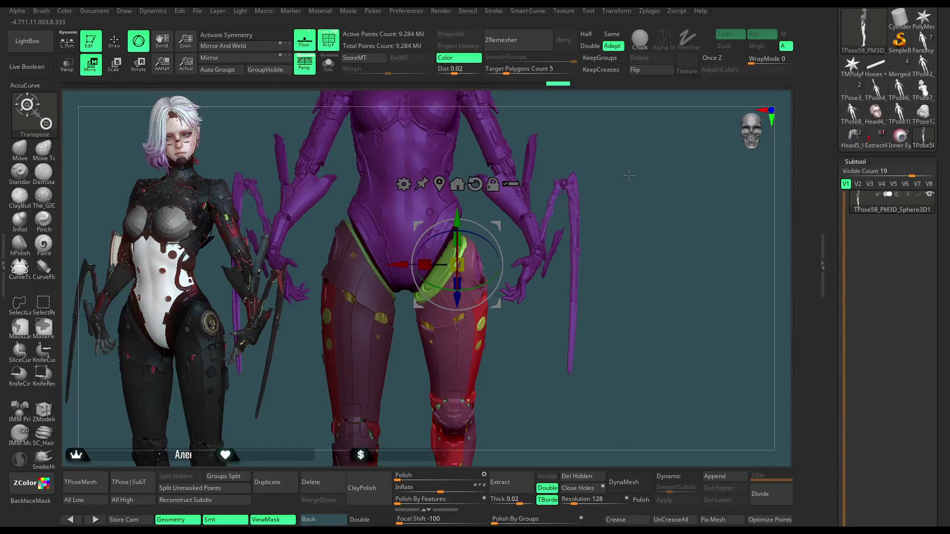
{"action": "scroll", "coordinate": [629, 174], "scroll_direction": "down", "scroll_amount": 5}
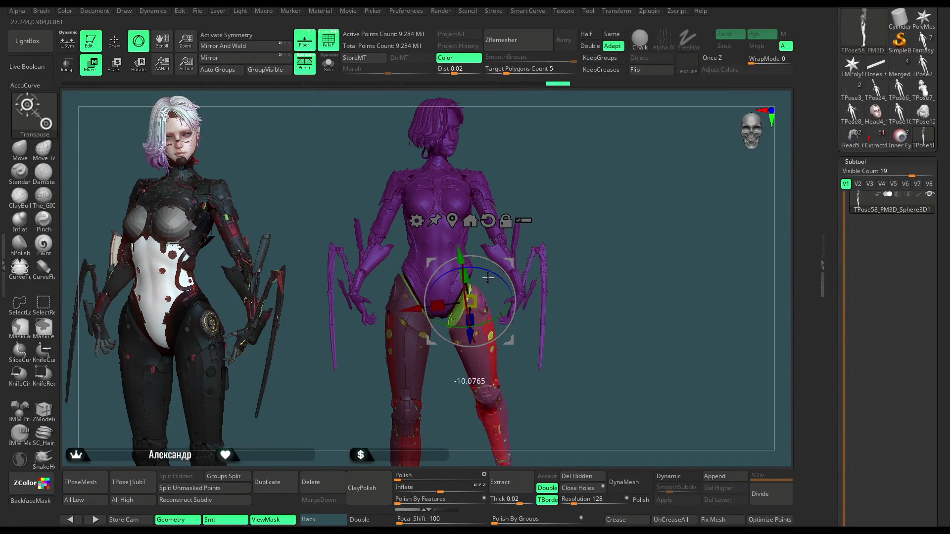
{"action": "left_click_drag", "start_coordinate": [485, 278], "coordinate": [467, 273]}
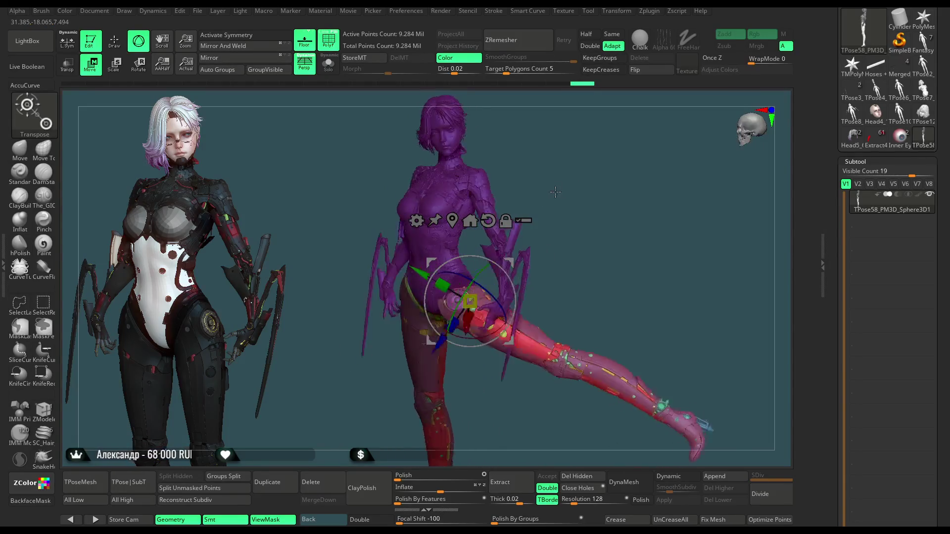
{"action": "key", "text": "ctrl+z"}
{"action": "mouse_move", "coordinate": [574, 167]}
{"action": "left_mouse_down"}
{"action": "mouse_move", "coordinate": [593, 180]}
{"action": "mouse_move", "coordinate": [596, 166]}
{"action": "mouse_move", "coordinate": [599, 178]}
{"action": "left_mouse_up"}
{"action": "left_click_drag", "start_coordinate": [631, 140], "coordinate": [624, 114]}
{"action": "left_click", "coordinate": [140, 68]}
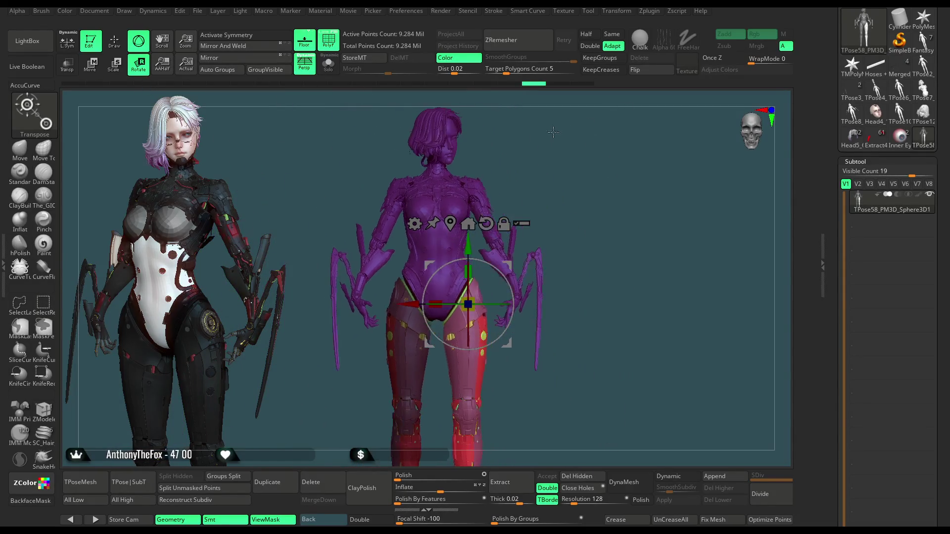
{"action": "key", "text": "y"}
Step: Rotate the lower leg armor slightly around the knee with a Transpose line, then clear the line
{"action": "mouse_move", "coordinate": [599, 149]}
{"action": "left_mouse_down", "text": "alt"}
{"action": "mouse_move", "coordinate": [581, 124]}
{"action": "mouse_move", "coordinate": [517, 187]}
{"action": "left_mouse_up", "text": "alt"}
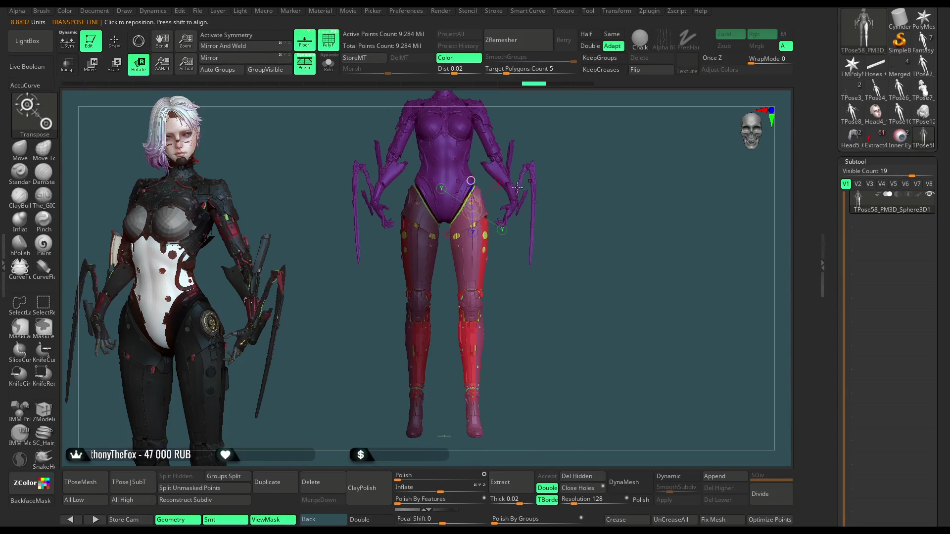
{"action": "left_click_drag", "start_coordinate": [582, 173], "coordinate": [493, 209]}
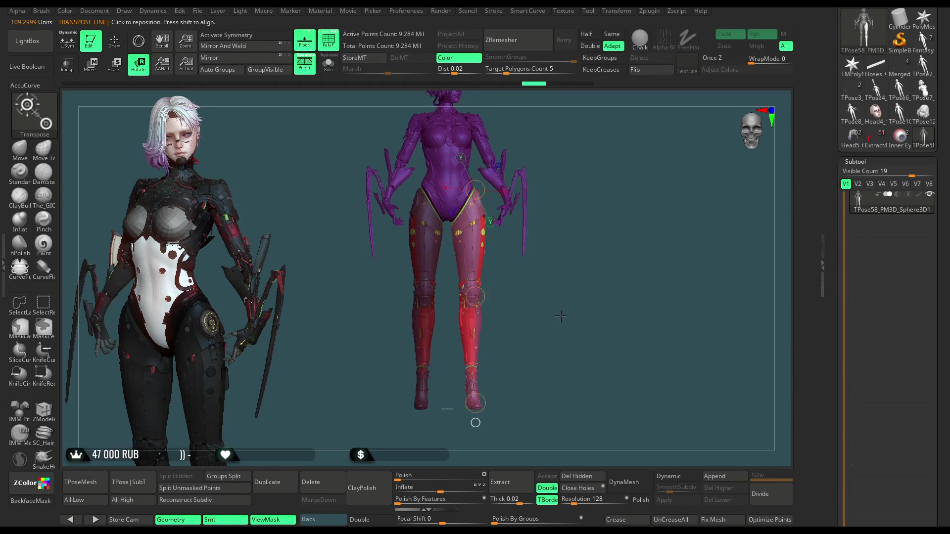
{"action": "left_click_drag", "start_coordinate": [567, 289], "coordinate": [460, 300]}
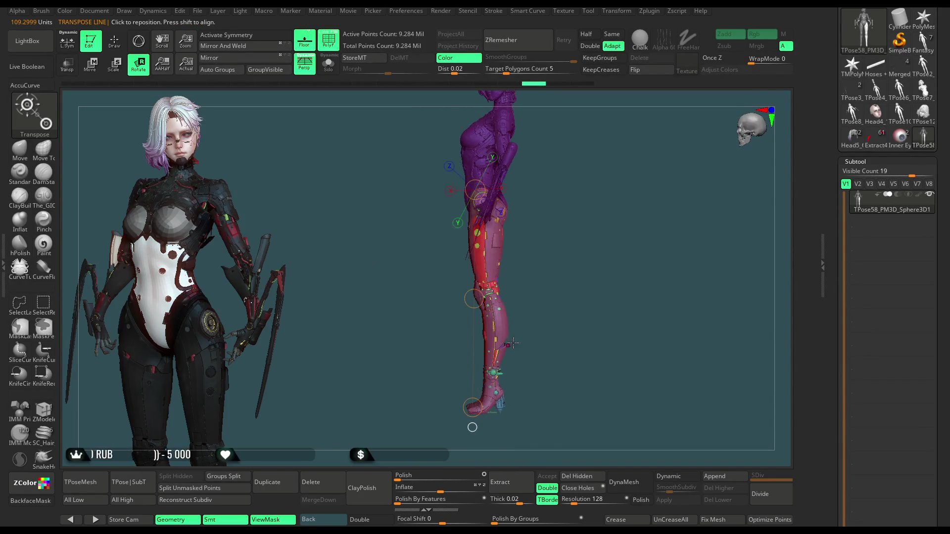
{"action": "mouse_move", "coordinate": [556, 315]}
{"action": "left_mouse_down"}
{"action": "mouse_move", "coordinate": [564, 314]}
{"action": "mouse_move", "coordinate": [498, 371]}
{"action": "left_mouse_up"}
{"action": "mouse_move", "coordinate": [476, 406]}
{"action": "left_mouse_down"}
{"action": "mouse_move", "coordinate": [534, 356]}
{"action": "mouse_move", "coordinate": [567, 272]}
{"action": "mouse_move", "coordinate": [459, 239]}
{"action": "left_mouse_up"}
{"action": "left_click_drag", "start_coordinate": [430, 207], "coordinate": [424, 205]}
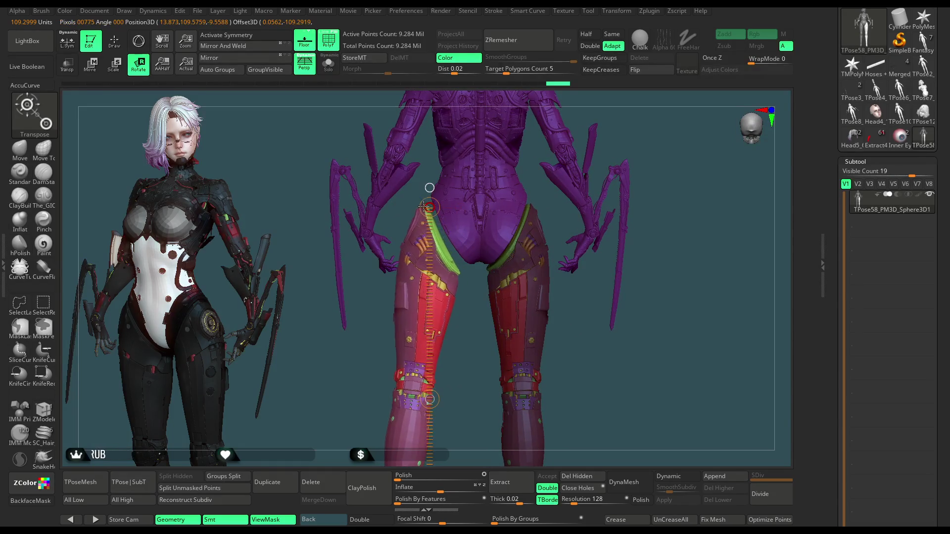
{"action": "left_click", "coordinate": [583, 334]}
{"action": "scroll", "coordinate": [567, 314], "scroll_direction": "down", "scroll_amount": 5}
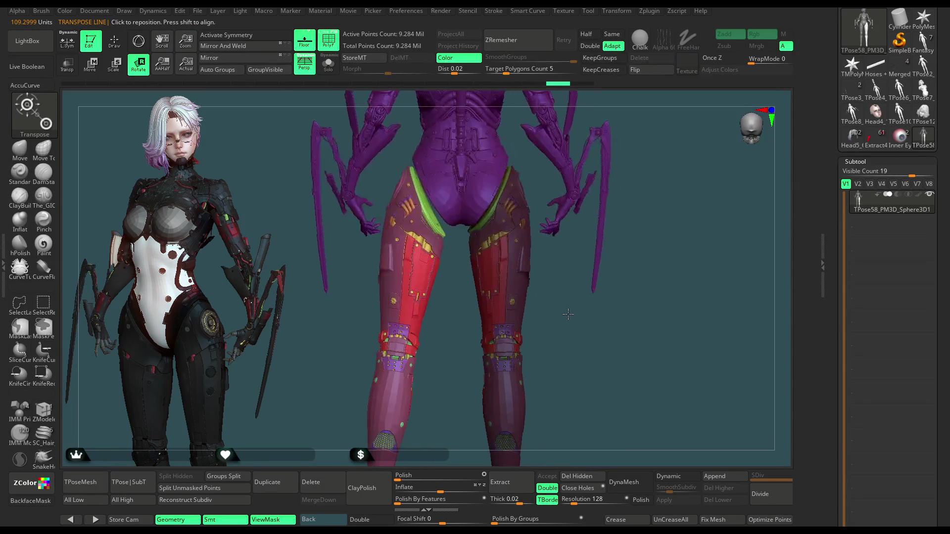
{"action": "mouse_move", "coordinate": [565, 314]}
{"action": "left_mouse_down"}
{"action": "mouse_move", "coordinate": [549, 319]}
{"action": "mouse_move", "coordinate": [584, 329]}
{"action": "mouse_move", "coordinate": [612, 323]}
{"action": "mouse_move", "coordinate": [586, 321]}
{"action": "left_mouse_up"}
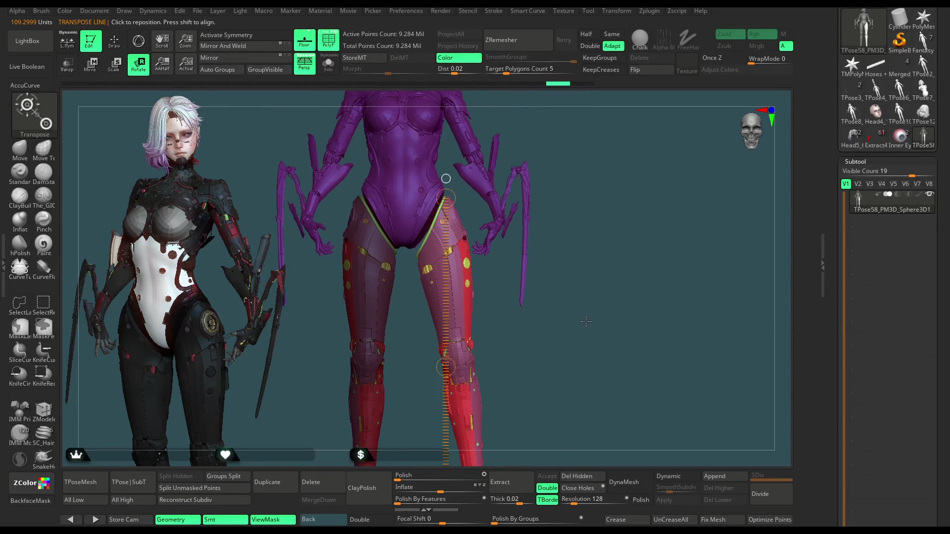
Step: Switch to the 3D gizmo, nudge the leg armor into place, and rotate it a few degrees
{"action": "left_click", "coordinate": [140, 44]}
{"action": "left_click_drag", "start_coordinate": [487, 158], "coordinate": [486, 156]}
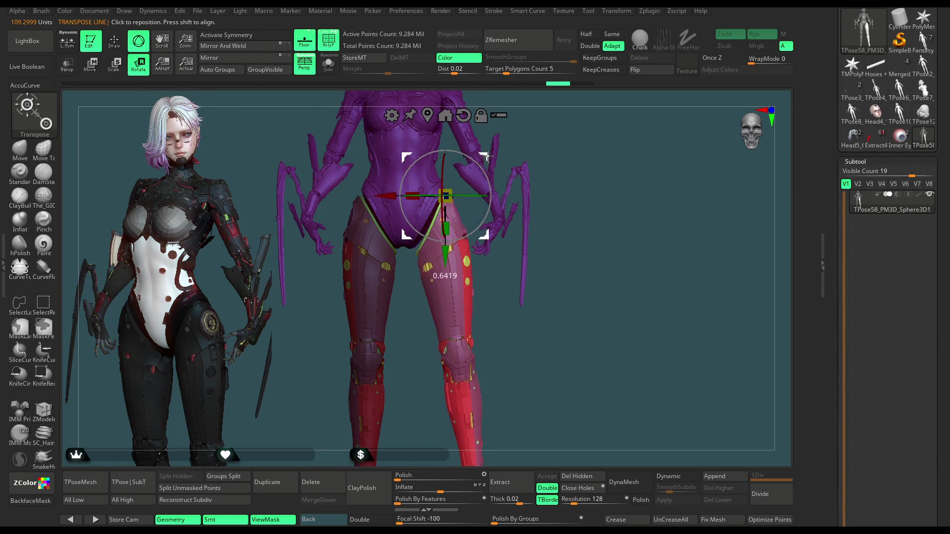
{"action": "key", "text": "ctrl+z"}
{"action": "left_click_drag", "start_coordinate": [465, 240], "coordinate": [464, 238]}
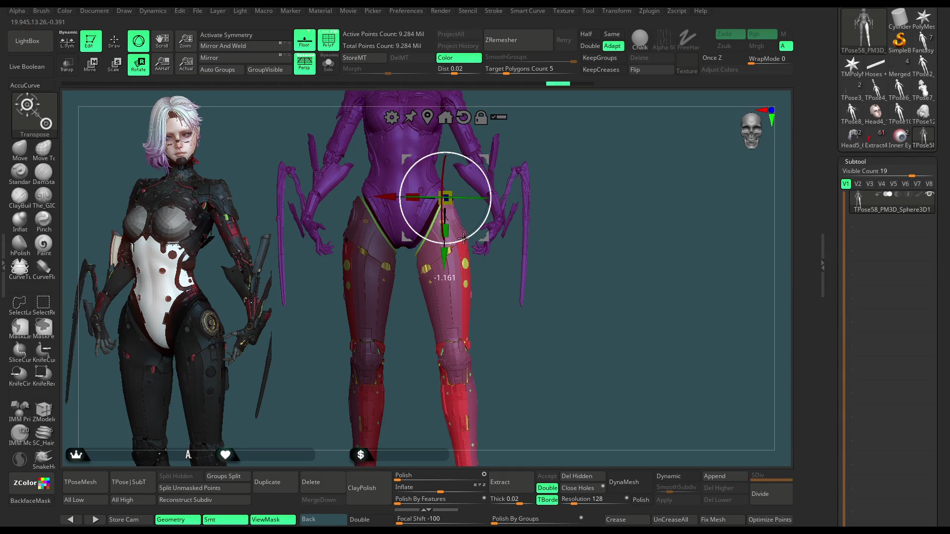
{"action": "mouse_move", "coordinate": [554, 167]}
{"action": "left_mouse_down"}
{"action": "mouse_move", "coordinate": [601, 127]}
{"action": "mouse_move", "coordinate": [421, 273]}
{"action": "mouse_move", "coordinate": [411, 268]}
{"action": "mouse_move", "coordinate": [462, 295]}
{"action": "mouse_move", "coordinate": [570, 316]}
{"action": "mouse_move", "coordinate": [519, 215]}
{"action": "mouse_move", "coordinate": [491, 232]}
{"action": "left_mouse_up"}
{"action": "mouse_move", "coordinate": [444, 213]}
{"action": "left_mouse_down"}
{"action": "mouse_move", "coordinate": [555, 243]}
{"action": "mouse_move", "coordinate": [529, 272]}
{"action": "left_mouse_up"}
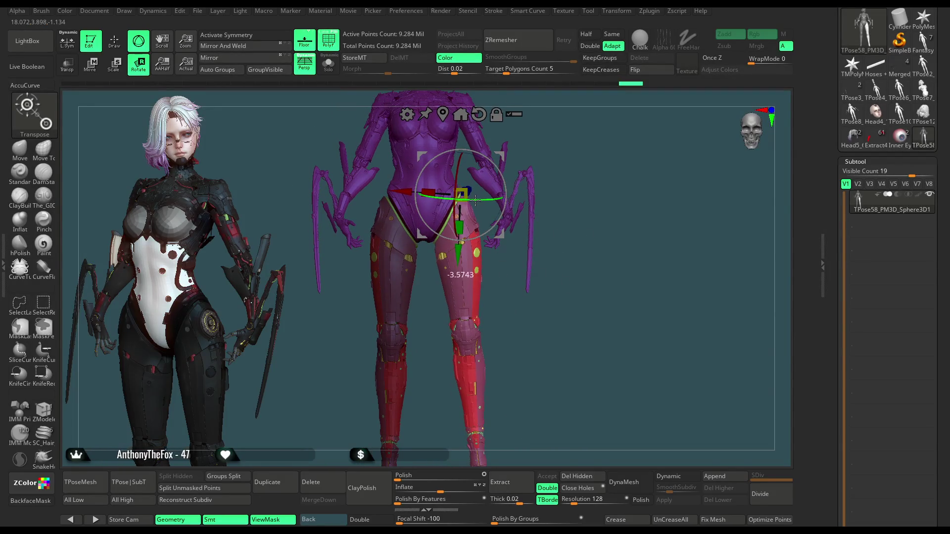
Step: Rotate the leg armor around the hips, shift it into place, and widen it sideways
{"action": "mouse_move", "coordinate": [474, 200]}
{"action": "left_mouse_down"}
{"action": "mouse_move", "coordinate": [590, 135]}
{"action": "mouse_move", "coordinate": [530, 193]}
{"action": "left_mouse_up"}
{"action": "left_click_drag", "start_coordinate": [466, 234], "coordinate": [513, 341]}
{"action": "mouse_move", "coordinate": [553, 256]}
{"action": "left_mouse_down"}
{"action": "mouse_move", "coordinate": [458, 194]}
{"action": "mouse_move", "coordinate": [505, 295]}
{"action": "left_mouse_up"}
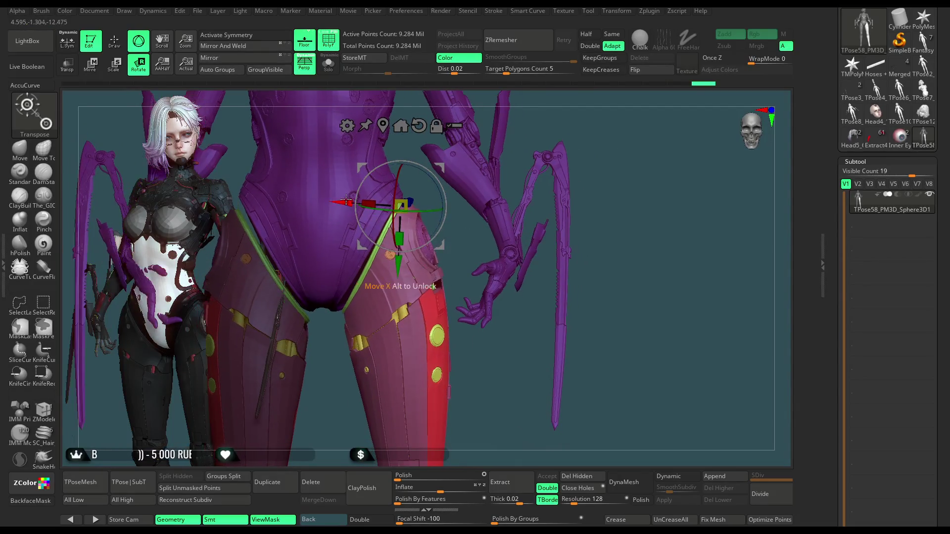
{"action": "left_click_drag", "start_coordinate": [344, 203], "coordinate": [349, 203]}
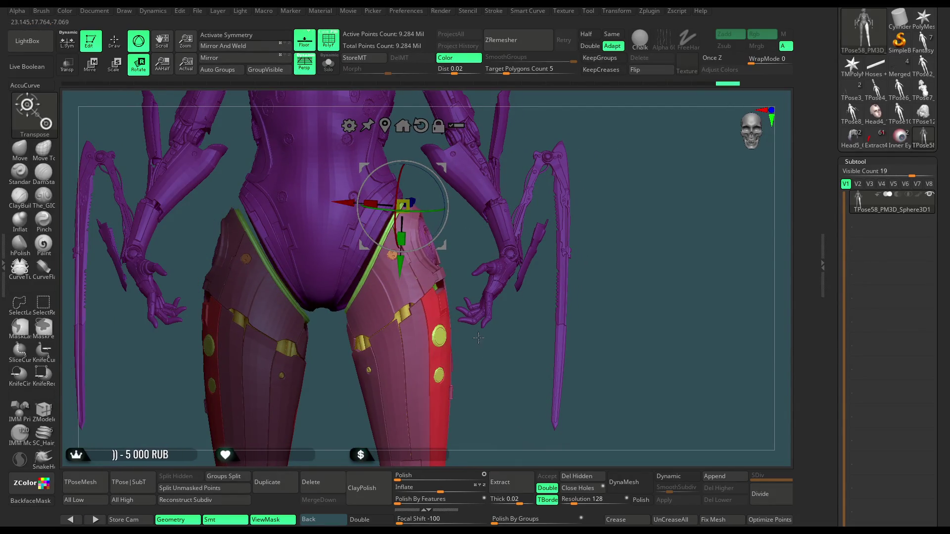
{"action": "mouse_move", "coordinate": [478, 338]}
{"action": "left_mouse_down"}
{"action": "mouse_move", "coordinate": [463, 184]}
{"action": "mouse_move", "coordinate": [582, 145]}
{"action": "left_mouse_up"}
{"action": "mouse_move", "coordinate": [402, 210]}
{"action": "left_mouse_down"}
{"action": "mouse_move", "coordinate": [397, 205]}
{"action": "mouse_move", "coordinate": [500, 147]}
{"action": "mouse_move", "coordinate": [511, 188]}
{"action": "mouse_move", "coordinate": [477, 177]}
{"action": "mouse_move", "coordinate": [501, 180]}
{"action": "left_mouse_up"}
Step: Return to sculpting with the Move brush and turn the model to a front view
{"action": "key", "text": "q"}
{"action": "key", "text": "b"}
{"action": "key", "text": "m"}
{"action": "key", "text": "v"}
{"action": "left_click_drag", "start_coordinate": [503, 186], "coordinate": [399, 231]}
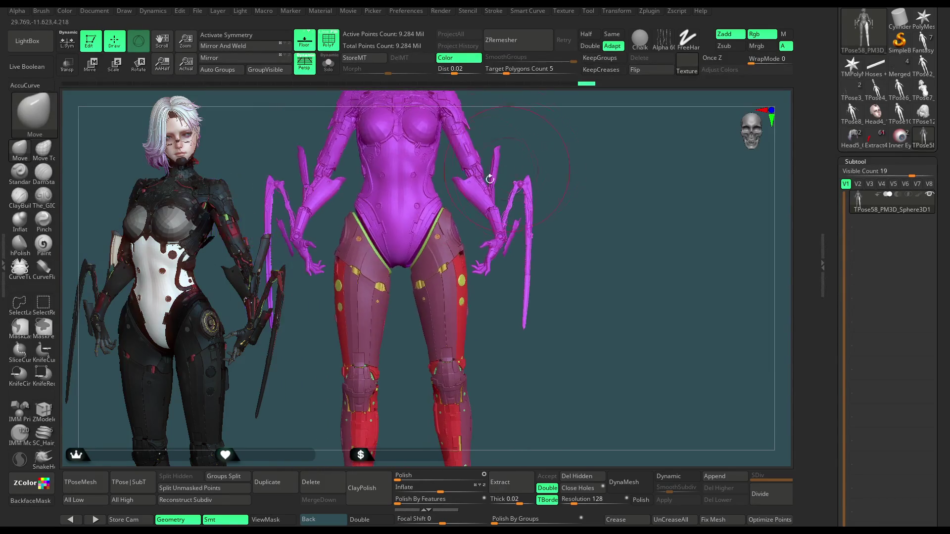
Step: Isolate the legs, mask one leg's armor, and show the whole body again
{"action": "key", "text": "ctrl+shift"}
{"action": "left_click", "coordinate": [401, 231], "text": "ctrl+shift"}
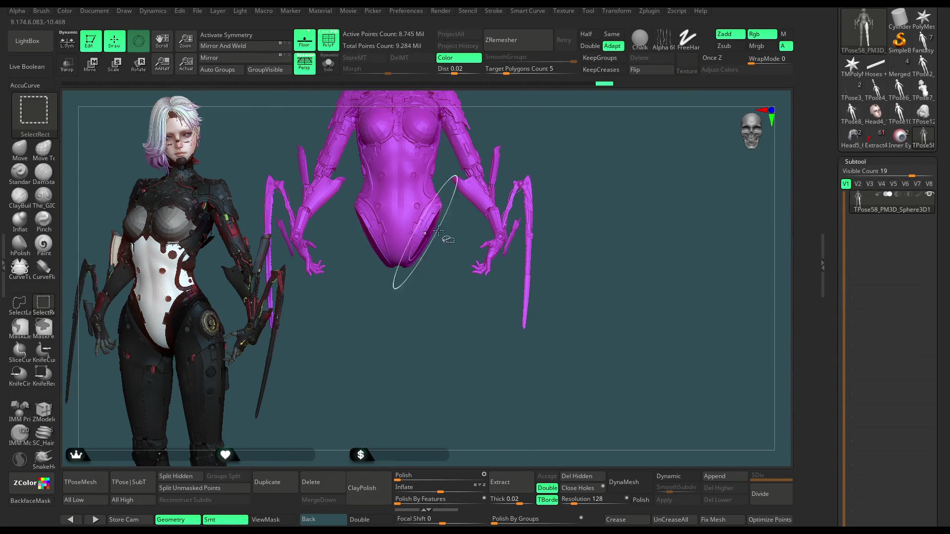
{"action": "left_click", "coordinate": [589, 165], "text": "ctrl+shift"}
{"action": "left_click_drag", "start_coordinate": [579, 141], "coordinate": [619, 106], "text": "alt"}
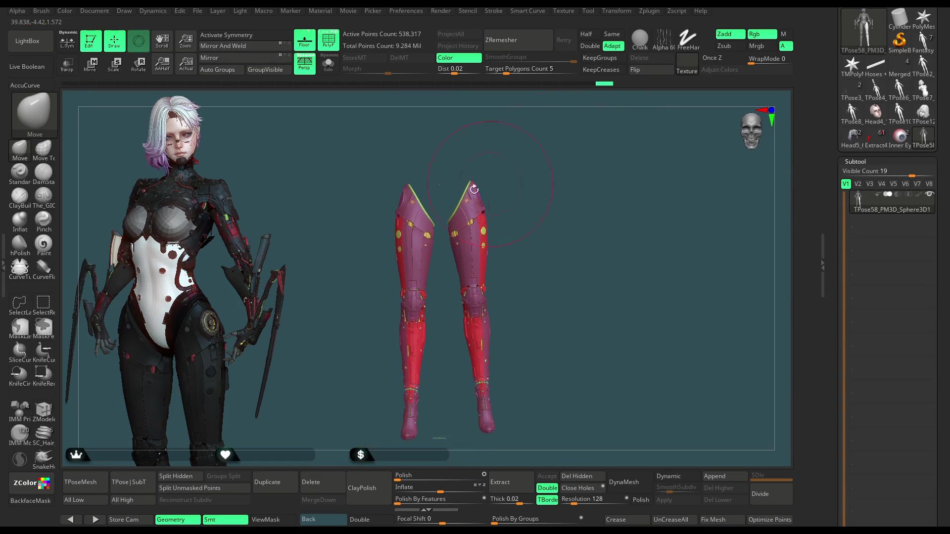
{"action": "key", "text": "ctrl"}
{"action": "mouse_move", "coordinate": [442, 276]}
{"action": "left_mouse_down", "text": "ctrl"}
{"action": "mouse_move", "coordinate": [361, 460]}
{"action": "mouse_move", "coordinate": [341, 119]}
{"action": "mouse_move", "coordinate": [523, 154]}
{"action": "left_mouse_up", "text": "ctrl"}
{"action": "key", "text": "ctrl+shift"}
{"action": "left_click", "coordinate": [581, 139], "text": "ctrl+shift"}
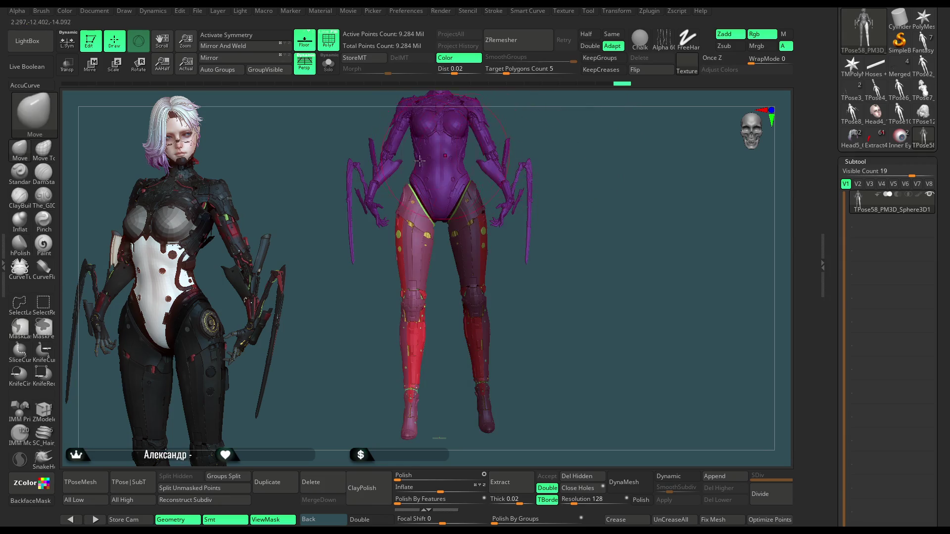
Step: Lay a rotation line from hip to ankle and swing the masked leg straight vertical
{"action": "left_click", "coordinate": [138, 70]}
{"action": "key", "text": "y"}
{"action": "left_click_drag", "start_coordinate": [412, 184], "coordinate": [403, 431]}
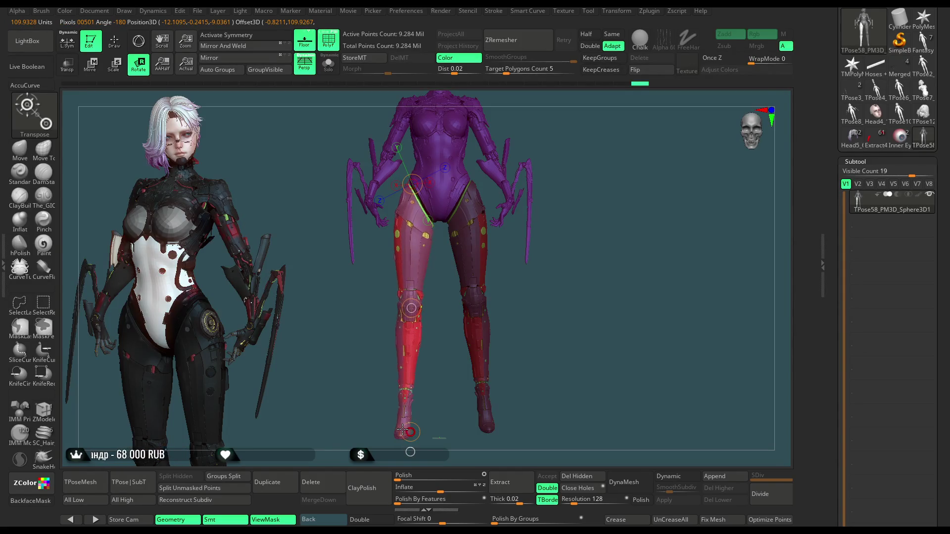
{"action": "left_click_drag", "start_coordinate": [434, 370], "coordinate": [498, 301]}
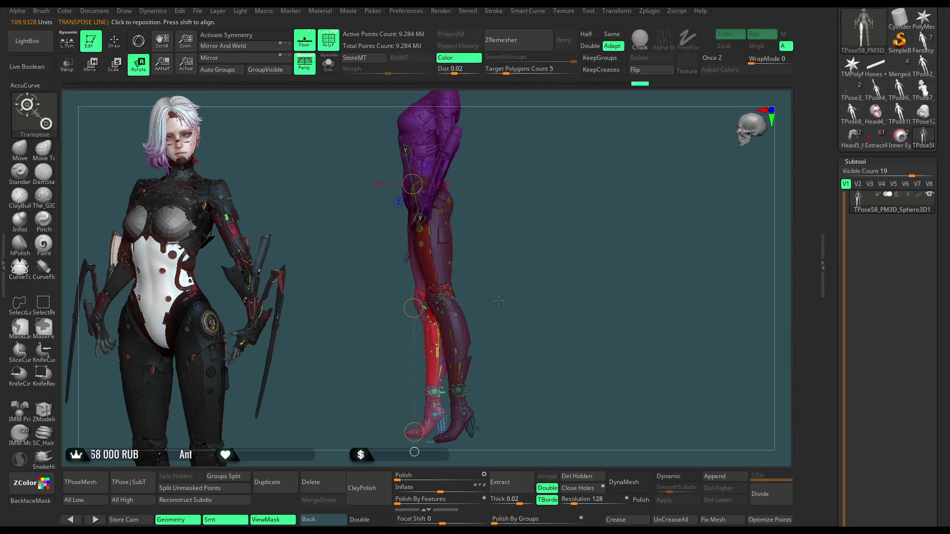
{"action": "left_click_drag", "start_coordinate": [414, 432], "coordinate": [395, 434]}
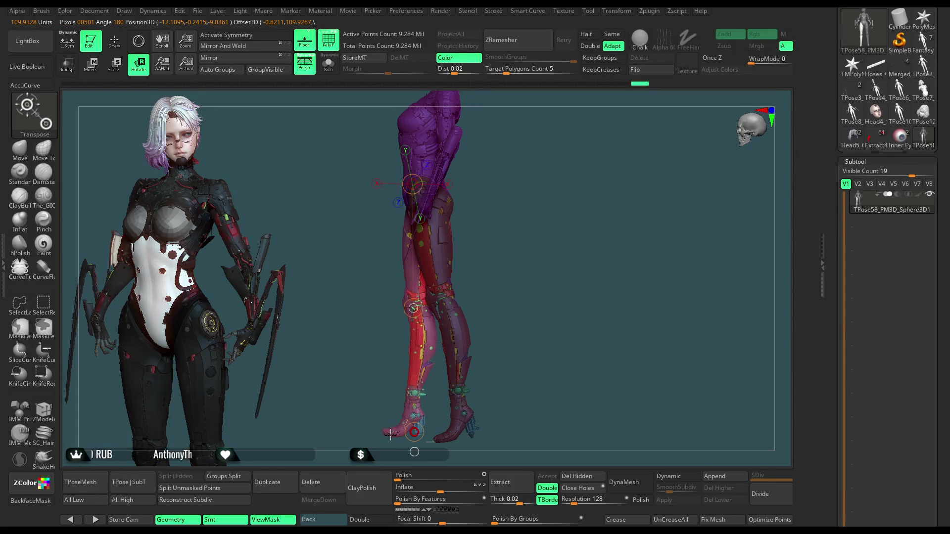
{"action": "mouse_move", "coordinate": [437, 339]}
{"action": "left_mouse_down"}
{"action": "mouse_move", "coordinate": [548, 191]}
{"action": "mouse_move", "coordinate": [529, 199]}
{"action": "mouse_move", "coordinate": [576, 154]}
{"action": "mouse_move", "coordinate": [446, 270]}
{"action": "left_mouse_up"}
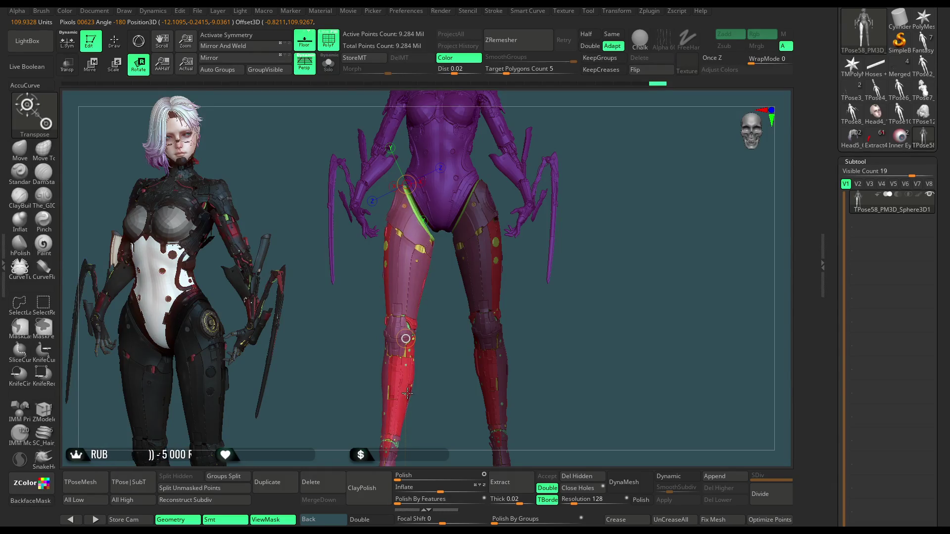
{"action": "mouse_move", "coordinate": [589, 140]}
{"action": "left_mouse_down"}
{"action": "mouse_move", "coordinate": [531, 121]}
{"action": "mouse_move", "coordinate": [584, 125]}
{"action": "left_mouse_up"}
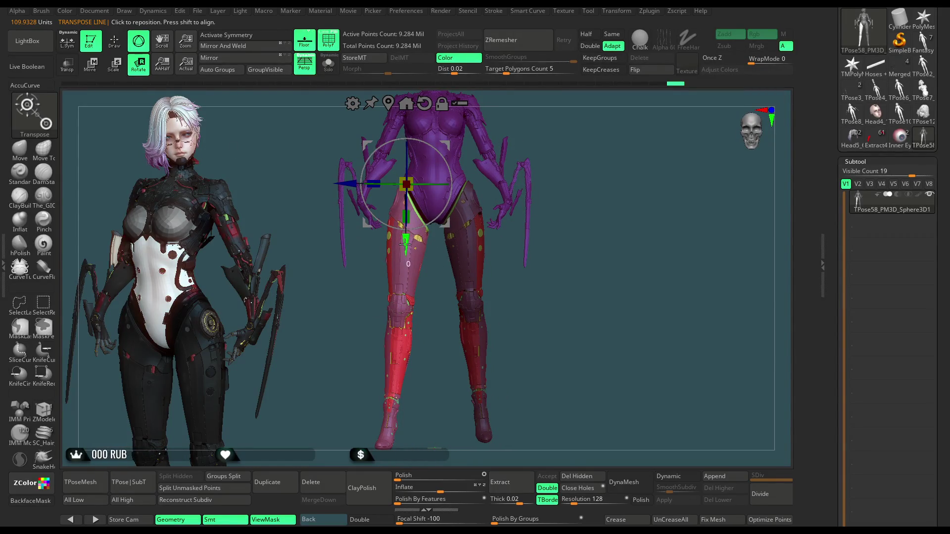
{"action": "left_click_drag", "start_coordinate": [452, 202], "coordinate": [523, 125]}
{"action": "mouse_move", "coordinate": [530, 174]}
{"action": "left_mouse_down"}
{"action": "mouse_move", "coordinate": [466, 208]}
{"action": "mouse_move", "coordinate": [514, 160]}
{"action": "mouse_move", "coordinate": [566, 140]}
{"action": "mouse_move", "coordinate": [524, 161]}
{"action": "mouse_move", "coordinate": [536, 165]}
{"action": "left_mouse_up"}
{"action": "key", "text": "ctrl"}
Step: Invert the mask, then hide and unhide the legs to check the torso mask
{"action": "left_click", "coordinate": [536, 165], "text": "ctrl"}
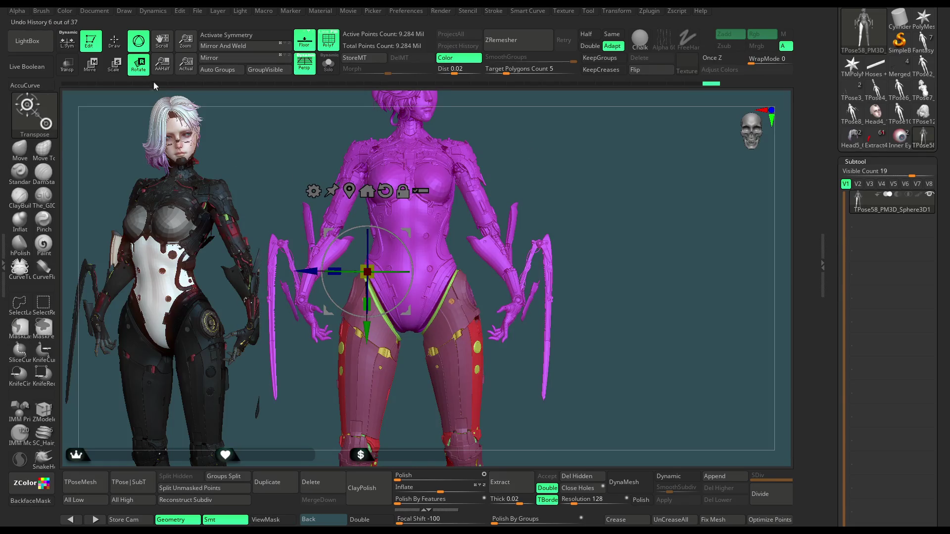
{"action": "key", "text": "q"}
{"action": "key", "text": "ctrl+shift"}
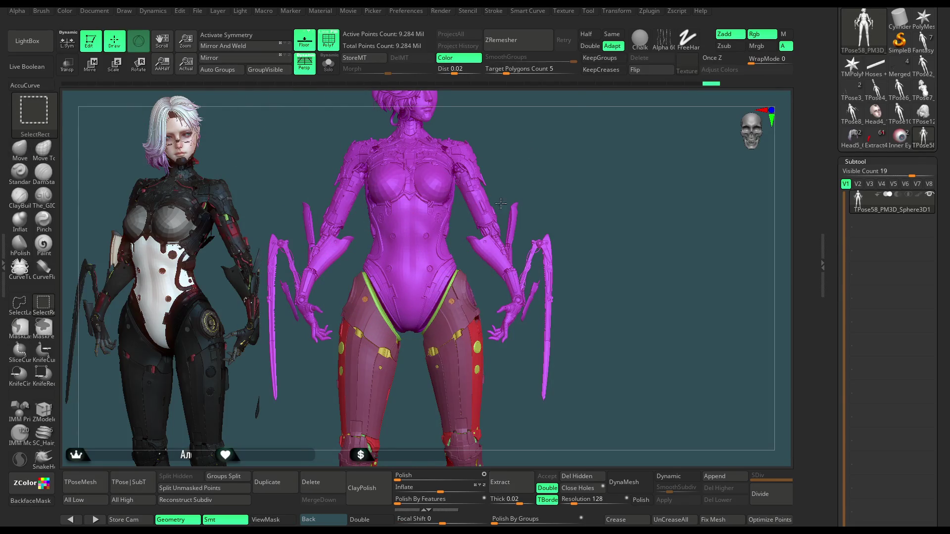
{"action": "left_click", "coordinate": [500, 203], "text": "ctrl+shift"}
{"action": "left_click", "coordinate": [552, 167], "text": "ctrl"}
{"action": "left_click", "coordinate": [550, 168], "text": "ctrl+shift"}
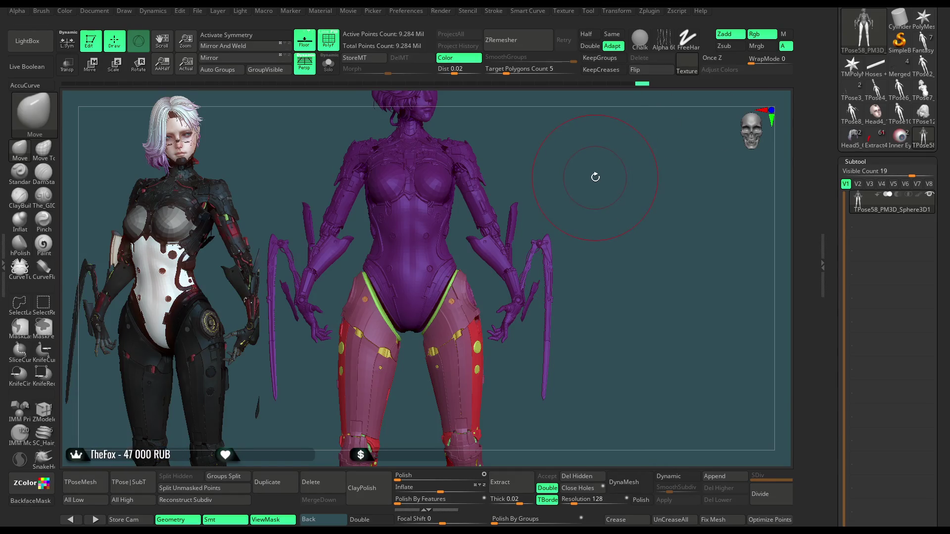
Step: Invert the mask to free the legs, verifying by hiding them and toggling the mask display
{"action": "left_click_drag", "start_coordinate": [590, 220], "coordinate": [598, 199]}
{"action": "left_click", "coordinate": [594, 203], "text": "ctrl"}
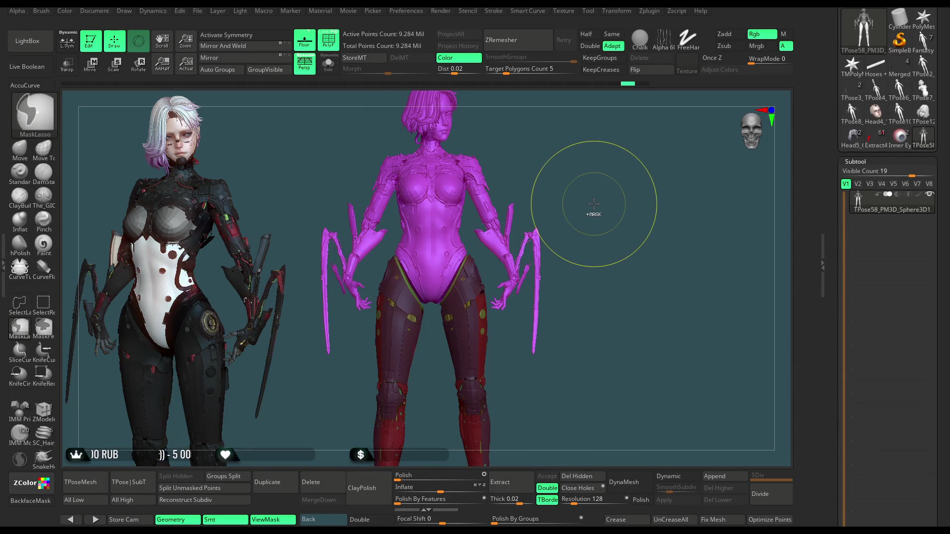
{"action": "left_click", "coordinate": [594, 202], "text": "ctrl"}
{"action": "key", "text": "ctrl+shift+h"}
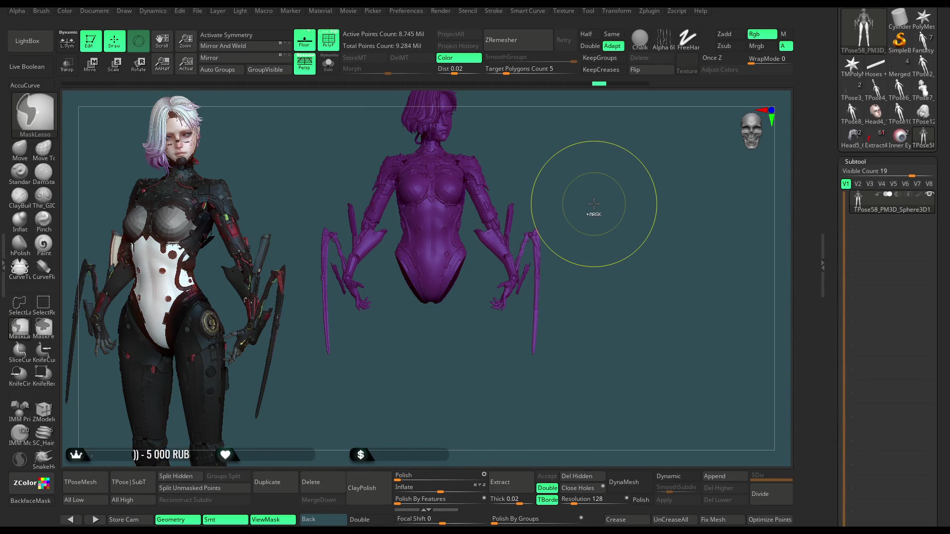
{"action": "key", "text": "ctrl+h"}
{"action": "left_click", "coordinate": [594, 203], "text": "ctrl+shift"}
{"action": "key", "text": "ctrl+h"}
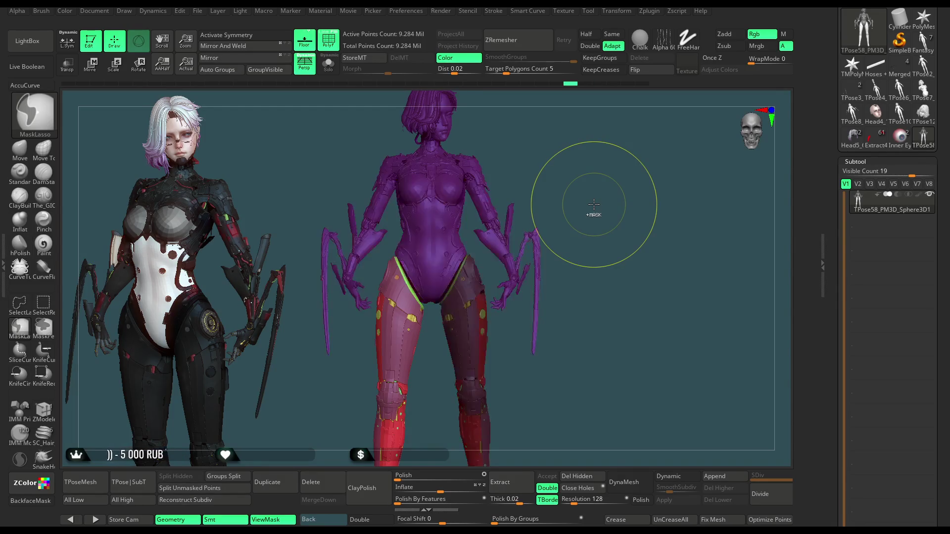
Step: Shift the unmasked leg armor slightly and rotate it around the vertical axis
{"action": "key", "text": "r"}
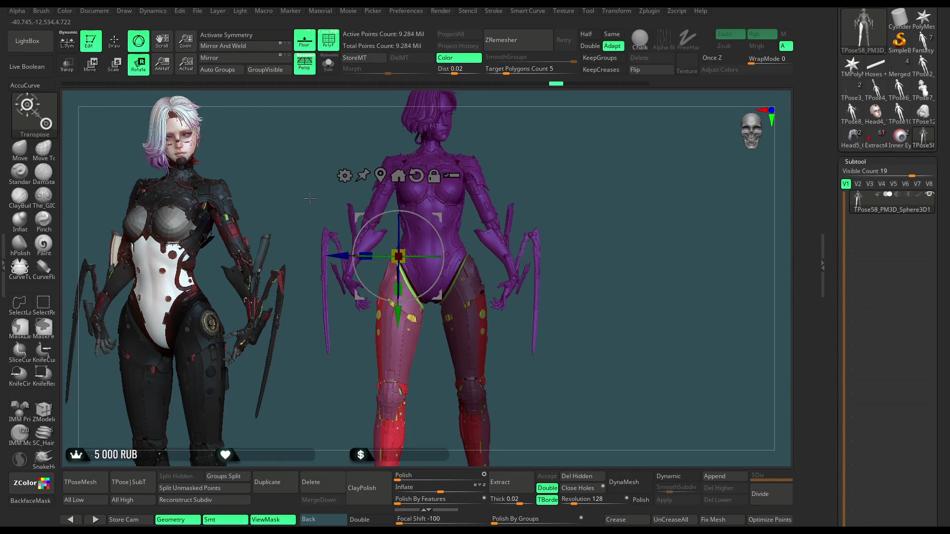
{"action": "scroll", "coordinate": [519, 265], "scroll_direction": "up", "scroll_amount": 5}
{"action": "left_click_drag", "start_coordinate": [398, 312], "coordinate": [396, 317]}
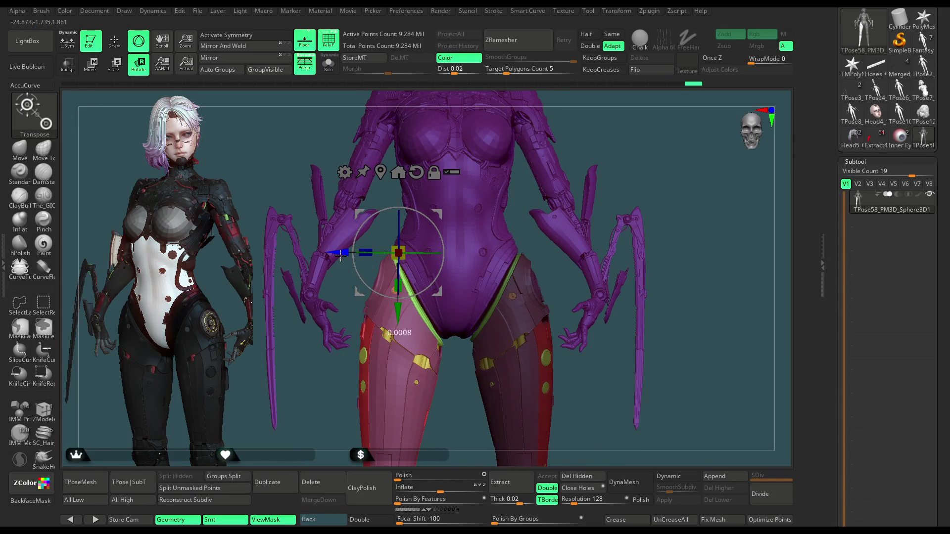
{"action": "left_click_drag", "start_coordinate": [610, 149], "coordinate": [727, 144]}
{"action": "left_click_drag", "start_coordinate": [413, 252], "coordinate": [501, 166]}
{"action": "scroll", "coordinate": [501, 165], "scroll_direction": "down", "scroll_amount": 5}
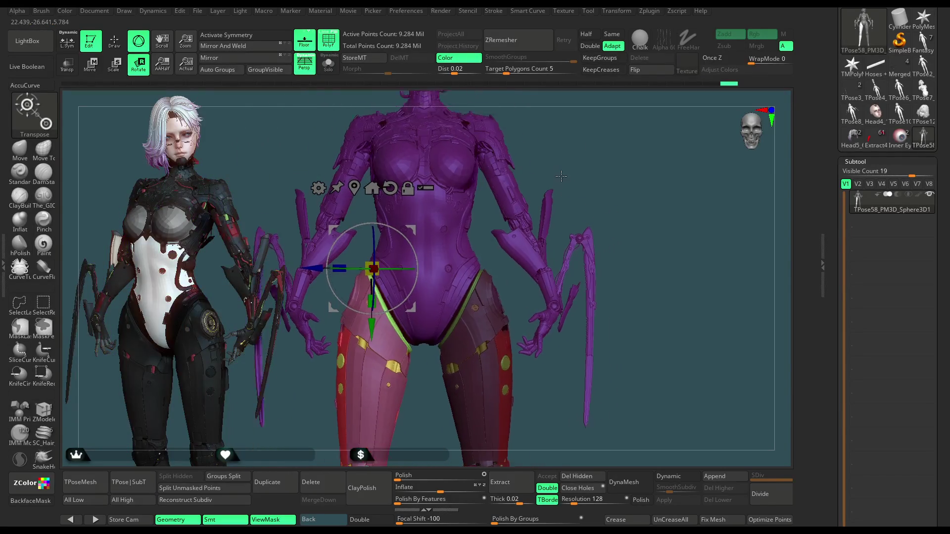
{"action": "mouse_move", "coordinate": [562, 170]}
{"action": "left_mouse_down"}
{"action": "mouse_move", "coordinate": [532, 187]}
{"action": "mouse_move", "coordinate": [549, 183]}
{"action": "mouse_move", "coordinate": [533, 168]}
{"action": "mouse_move", "coordinate": [555, 169]}
{"action": "left_mouse_up"}
Step: Return to sculpting mode with the Move brush selected
{"action": "left_click", "coordinate": [115, 42]}
{"action": "key", "text": "b"}
{"action": "key", "text": "m"}
{"action": "key", "text": "v"}
{"action": "key", "text": "ctrl"}
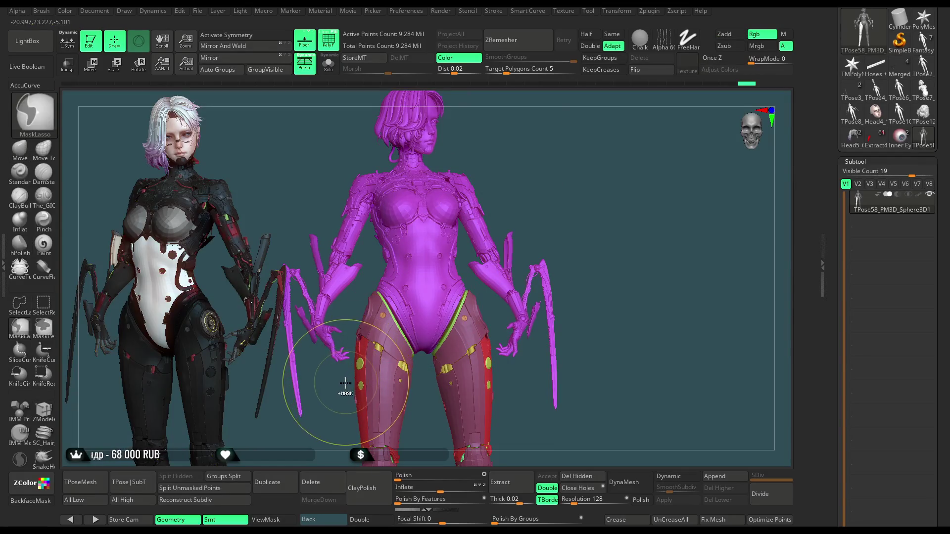
Step: Lasso-mask beside the claw and leg, extend the mask across the hips, and orbit to check coverage
{"action": "mouse_move", "coordinate": [350, 350]}
{"action": "left_mouse_down", "text": "ctrl"}
{"action": "mouse_move", "coordinate": [341, 380]}
{"action": "mouse_move", "coordinate": [277, 435]}
{"action": "mouse_move", "coordinate": [342, 465]}
{"action": "mouse_move", "coordinate": [365, 345]}
{"action": "left_mouse_up", "text": "ctrl"}
{"action": "right_click_drag", "start_coordinate": [365, 345], "coordinate": [354, 307]}
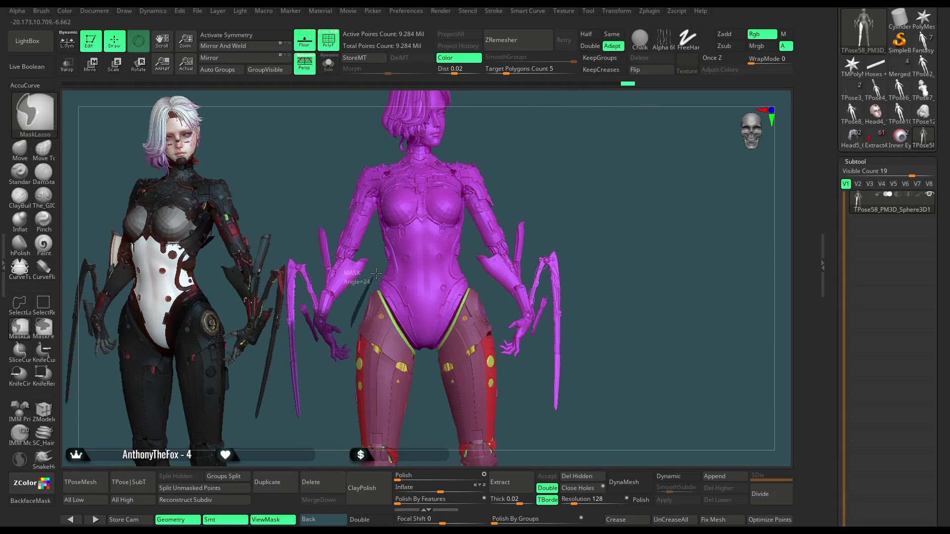
{"action": "mouse_move", "coordinate": [439, 268]}
{"action": "left_mouse_down", "text": "ctrl"}
{"action": "mouse_move", "coordinate": [502, 316]}
{"action": "mouse_move", "coordinate": [497, 337]}
{"action": "mouse_move", "coordinate": [522, 415]}
{"action": "mouse_move", "coordinate": [663, 247]}
{"action": "mouse_move", "coordinate": [402, 33]}
{"action": "mouse_move", "coordinate": [237, 342]}
{"action": "mouse_move", "coordinate": [250, 396]}
{"action": "left_mouse_up", "text": "ctrl"}
{"action": "mouse_move", "coordinate": [523, 254]}
{"action": "left_mouse_down"}
{"action": "mouse_move", "coordinate": [559, 233]}
{"action": "mouse_move", "coordinate": [574, 208]}
{"action": "mouse_move", "coordinate": [547, 193]}
{"action": "left_mouse_up"}
{"action": "key", "text": "ctrl"}
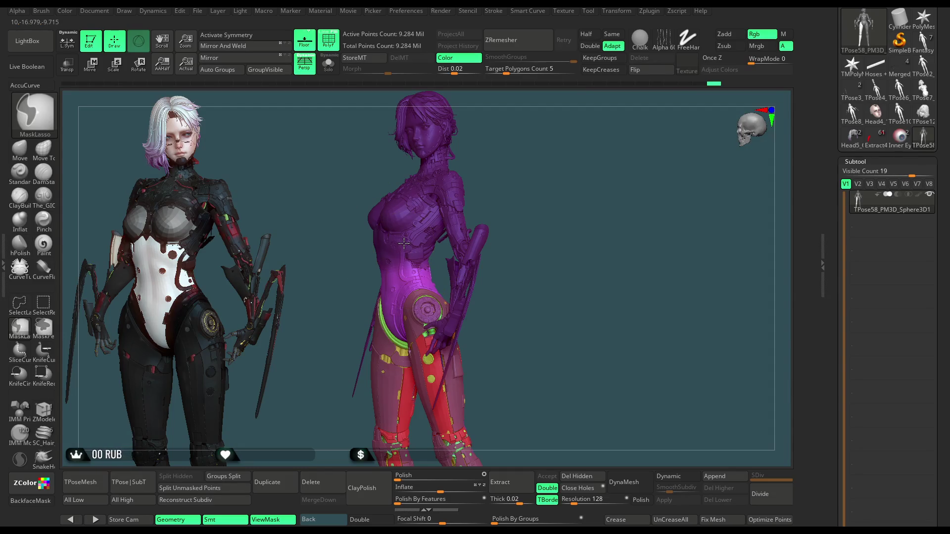
{"action": "mouse_move", "coordinate": [511, 193]}
{"action": "left_mouse_down"}
{"action": "mouse_move", "coordinate": [522, 171]}
{"action": "mouse_move", "coordinate": [458, 163]}
{"action": "mouse_move", "coordinate": [472, 152]}
{"action": "mouse_move", "coordinate": [387, 319]}
{"action": "left_mouse_up"}
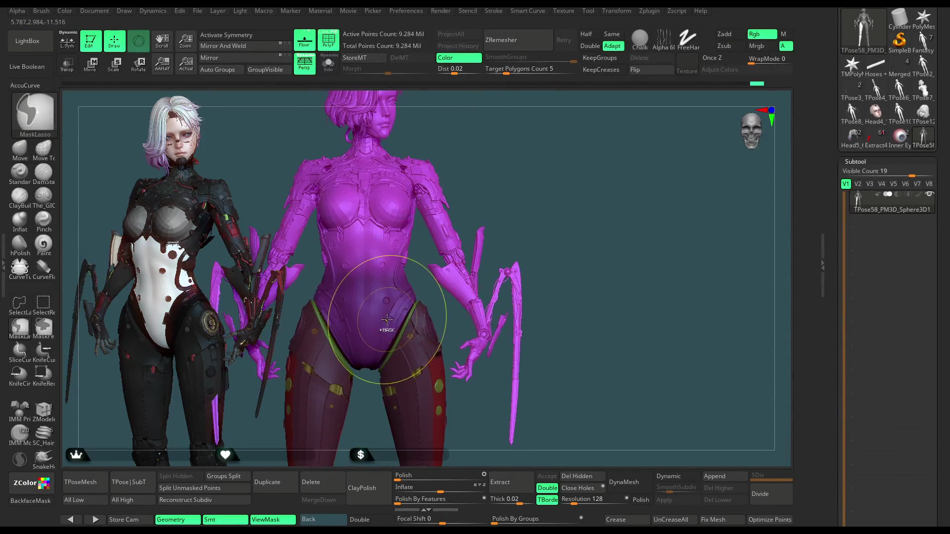
{"action": "mouse_move", "coordinate": [492, 178]}
{"action": "left_mouse_down"}
{"action": "mouse_move", "coordinate": [492, 168]}
{"action": "mouse_move", "coordinate": [474, 168]}
{"action": "left_mouse_up"}
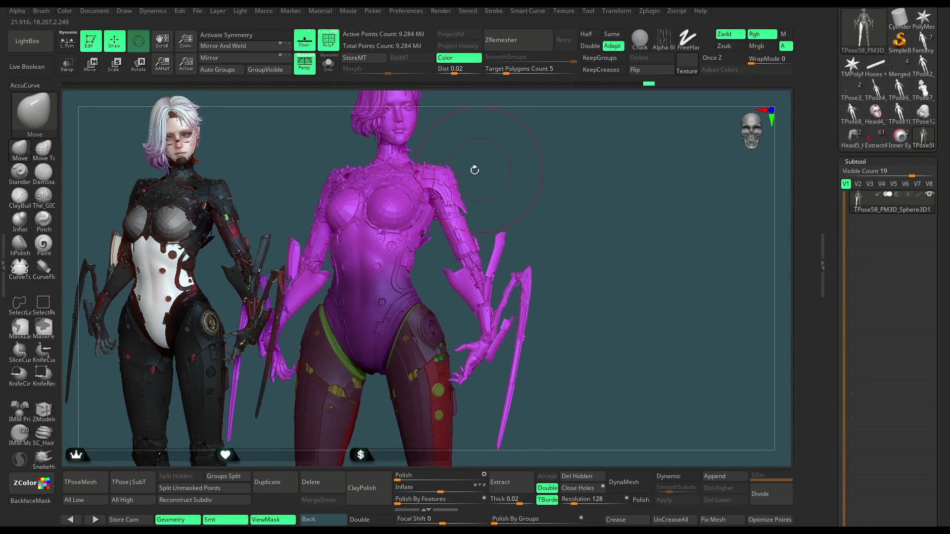
Step: Recentre the Move gizmo on the torso, shift the body slightly along its width, then resume sculpting
{"action": "left_click", "coordinate": [89, 63]}
{"action": "left_click_drag", "start_coordinate": [323, 303], "coordinate": [328, 275], "text": "alt"}
{"action": "left_click_drag", "start_coordinate": [495, 170], "coordinate": [530, 163]}
{"action": "left_click_drag", "start_coordinate": [323, 224], "coordinate": [341, 205], "text": "alt"}
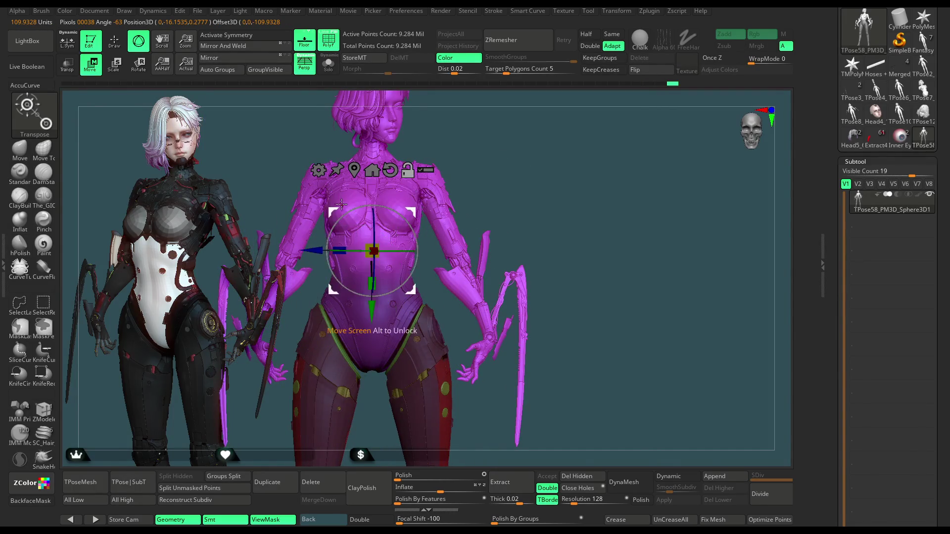
{"action": "left_click_drag", "start_coordinate": [489, 160], "coordinate": [410, 211]}
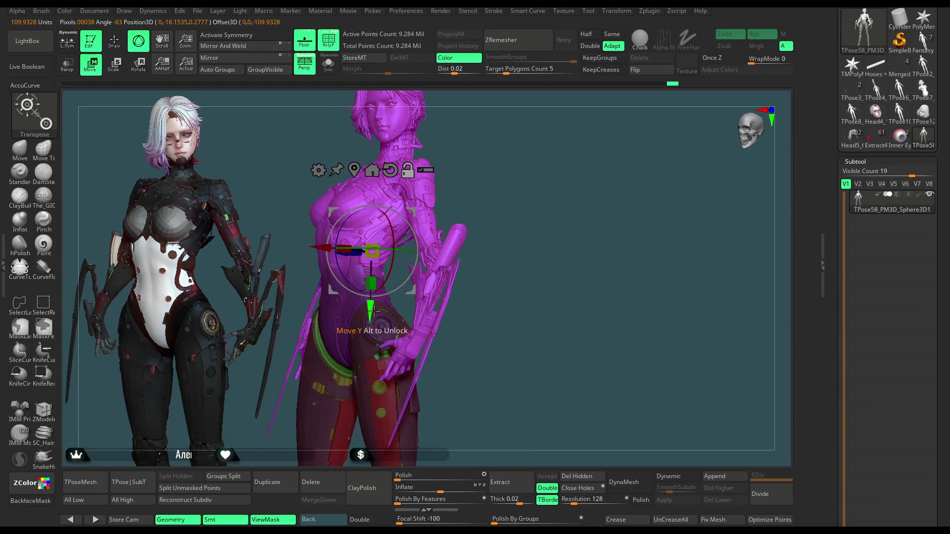
{"action": "left_click_drag", "start_coordinate": [403, 281], "coordinate": [426, 216]}
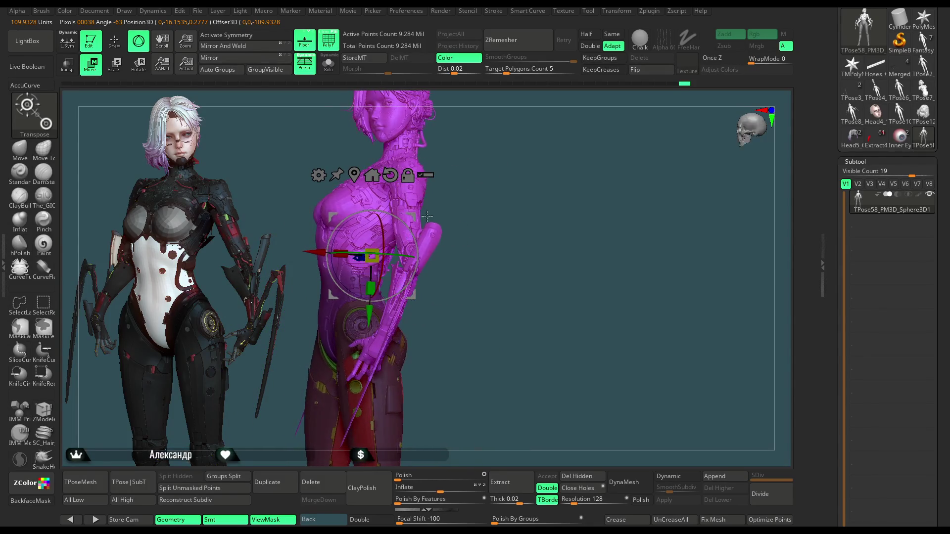
{"action": "left_click_drag", "start_coordinate": [316, 250], "coordinate": [317, 253]}
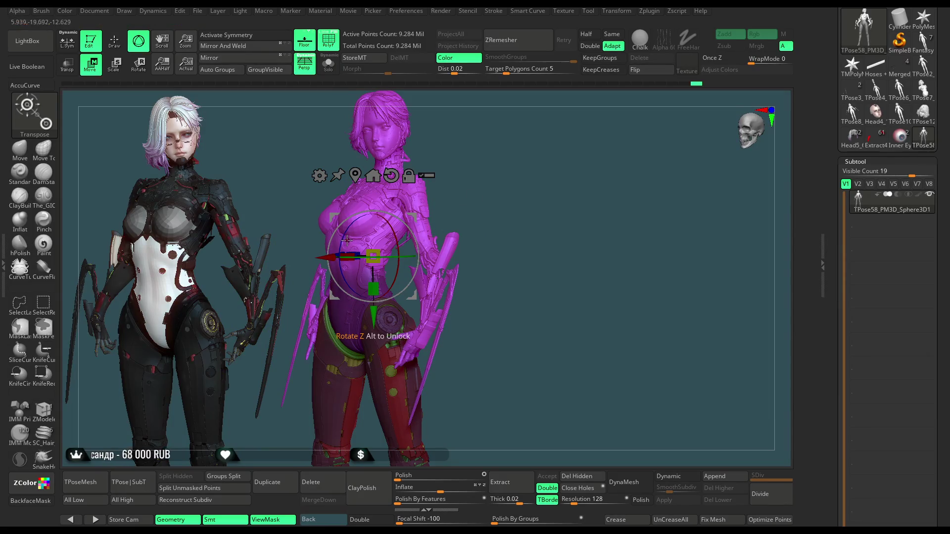
{"action": "mouse_move", "coordinate": [343, 237]}
{"action": "left_mouse_down"}
{"action": "mouse_move", "coordinate": [432, 177]}
{"action": "mouse_move", "coordinate": [493, 180]}
{"action": "mouse_move", "coordinate": [534, 114]}
{"action": "mouse_move", "coordinate": [573, 119]}
{"action": "mouse_move", "coordinate": [567, 141]}
{"action": "mouse_move", "coordinate": [544, 146]}
{"action": "left_mouse_up"}
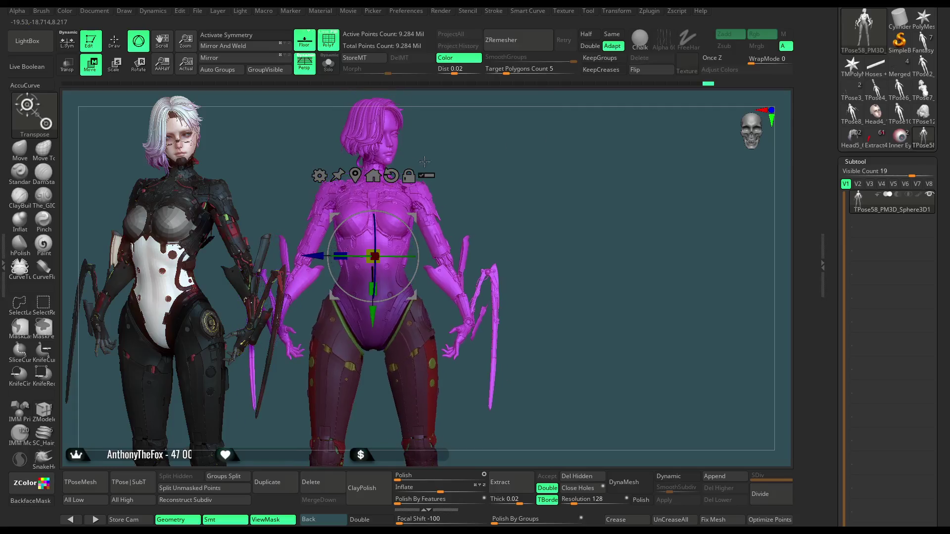
{"action": "left_click", "coordinate": [126, 45]}
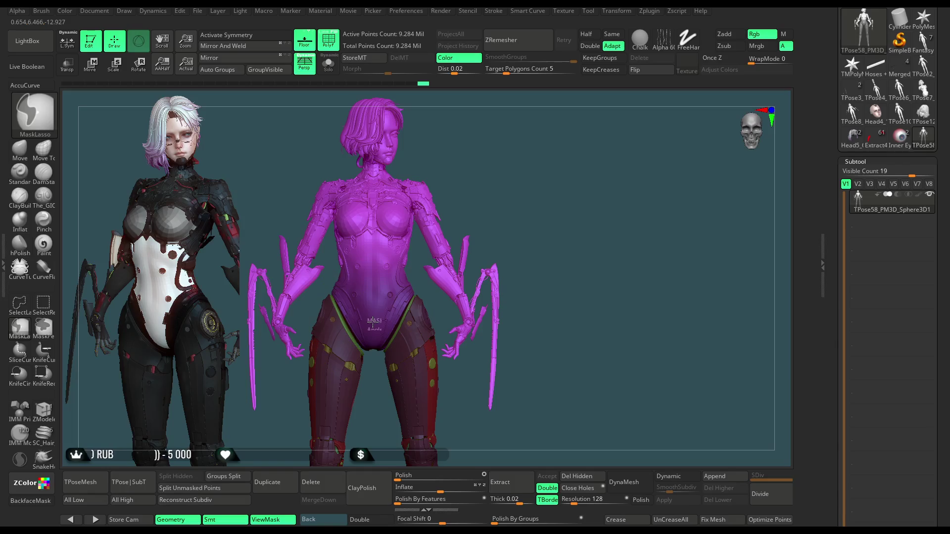
Step: Zoom into the waist, switch PolyF off with Shift+F, and pan down to the lower torso
{"action": "scroll", "coordinate": [373, 320], "scroll_direction": "up", "scroll_amount": 2}
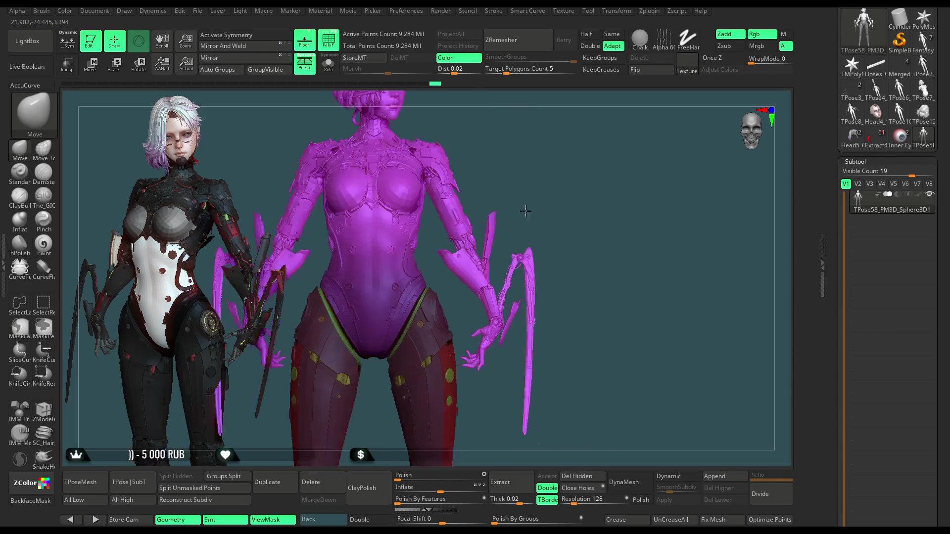
{"action": "scroll", "coordinate": [525, 211], "scroll_direction": "up", "scroll_amount": 2}
{"action": "key", "text": "space"}
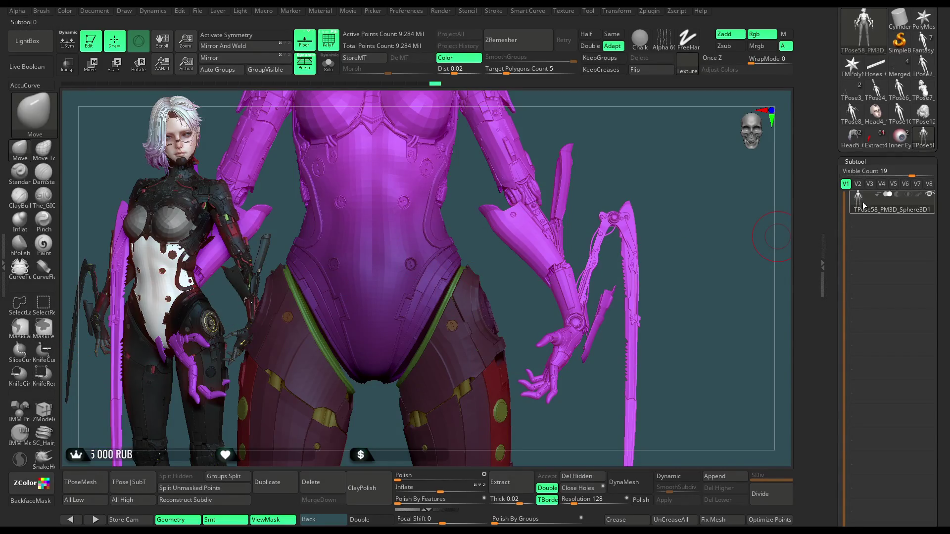
{"action": "key", "text": "shift+f"}
{"action": "left_click_drag", "start_coordinate": [455, 185], "coordinate": [470, 223], "text": "alt"}
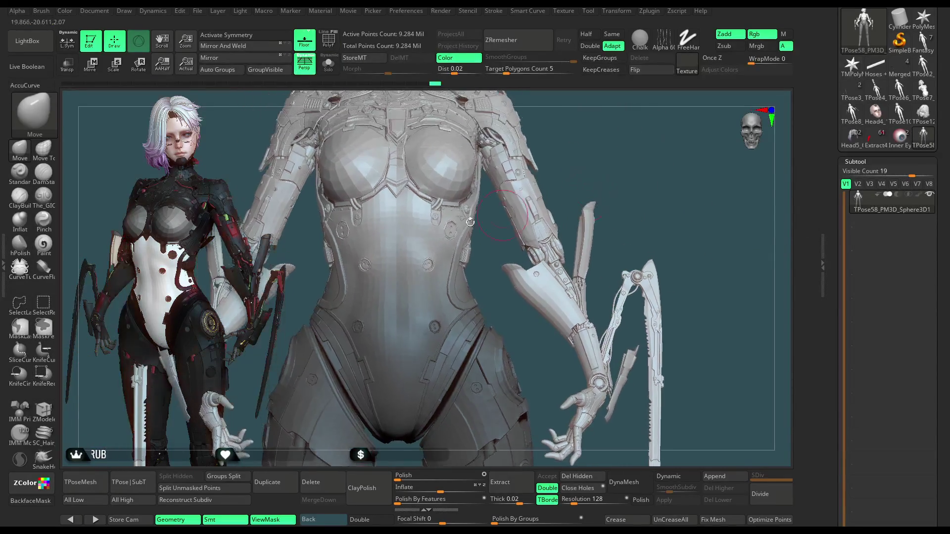
Step: Turn on X symmetry, undo the recent chest strokes, then redo a few of them
{"action": "key", "text": "x"}
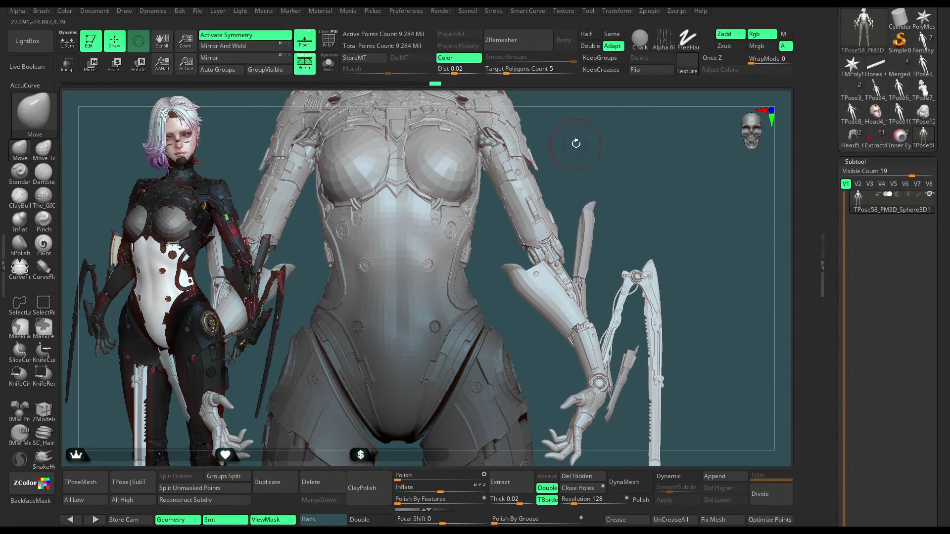
{"action": "scroll", "coordinate": [446, 193], "scroll_direction": "up", "scroll_amount": 5}
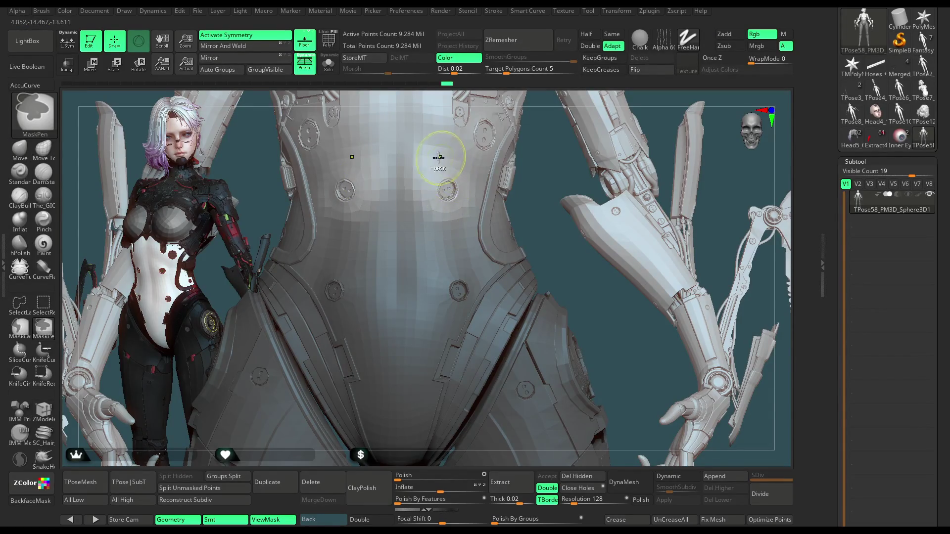
{"action": "scroll", "coordinate": [480, 227], "scroll_direction": "up", "scroll_amount": 3}
{"action": "key", "text": "ctrl+z"}
{"action": "key", "text": "ctrl+z"}
{"action": "key", "text": "ctrl+z"}
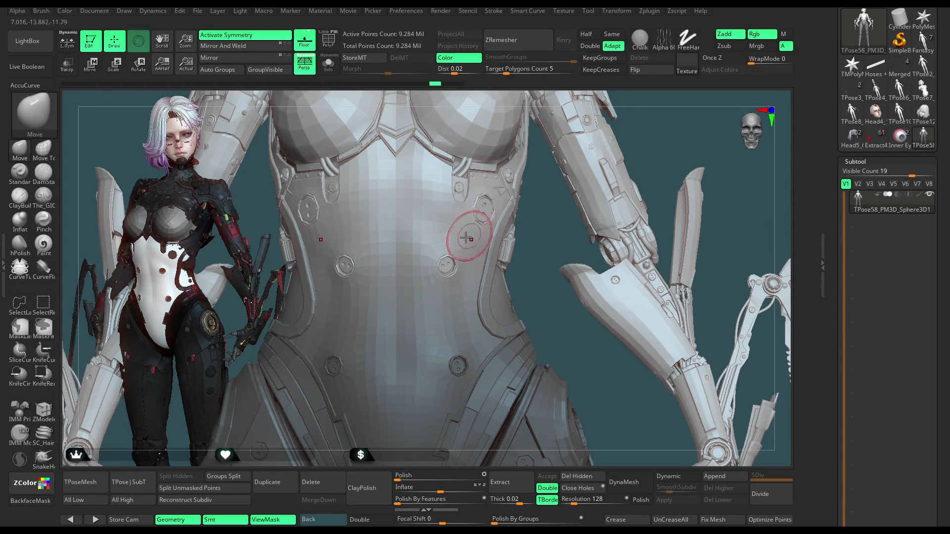
{"action": "key", "text": "space"}
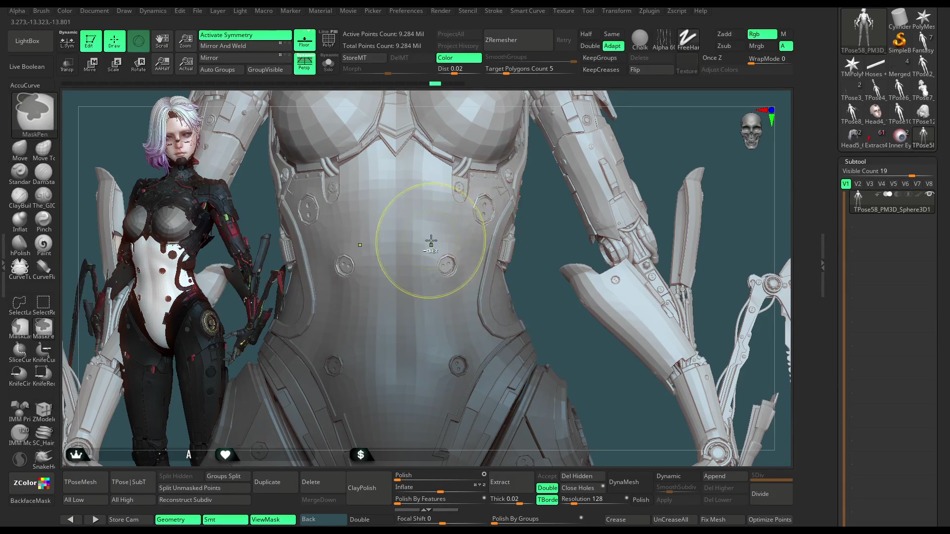
{"action": "key", "text": "ctrl+shift+z"}
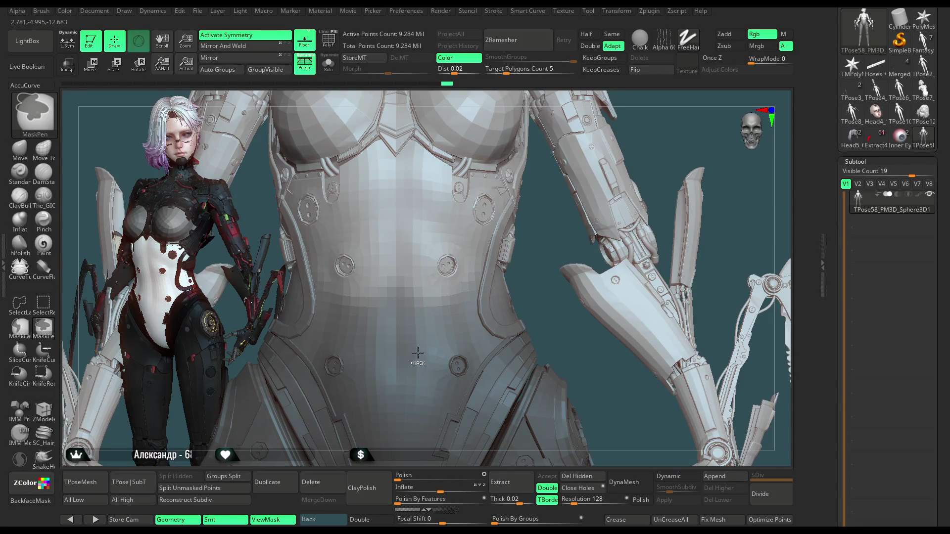
Step: Redo the remaining chest edits, orbit to a three-quarter view, and nudge the sculpt with the Move gizmo
{"action": "key", "text": "ctrl+shift+z"}
{"action": "key", "text": "ctrl+shift+z"}
{"action": "key", "text": "ctrl+shift+z"}
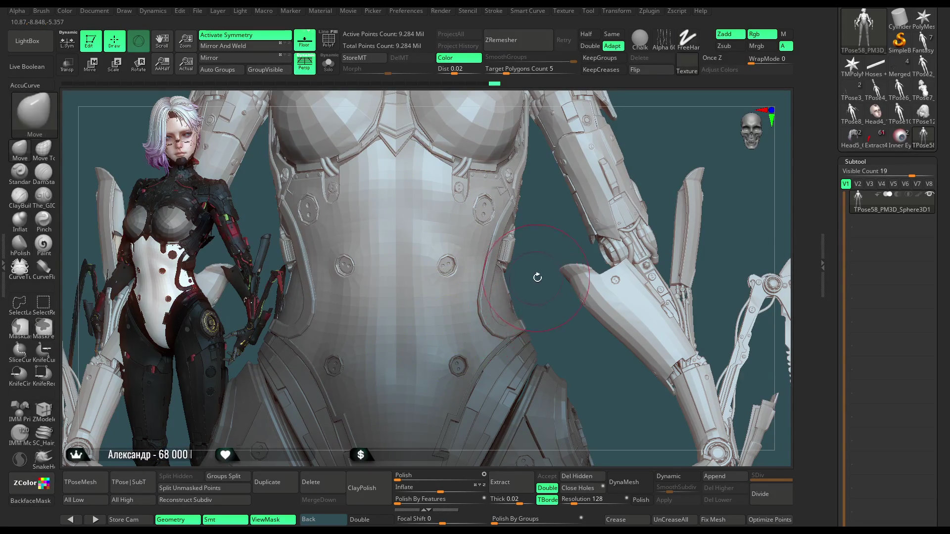
{"action": "mouse_move", "coordinate": [529, 226]}
{"action": "right_mouse_down"}
{"action": "mouse_move", "coordinate": [571, 157]}
{"action": "mouse_move", "coordinate": [564, 139]}
{"action": "mouse_move", "coordinate": [551, 169]}
{"action": "mouse_move", "coordinate": [569, 174]}
{"action": "mouse_move", "coordinate": [556, 183]}
{"action": "mouse_move", "coordinate": [590, 193]}
{"action": "right_mouse_up"}
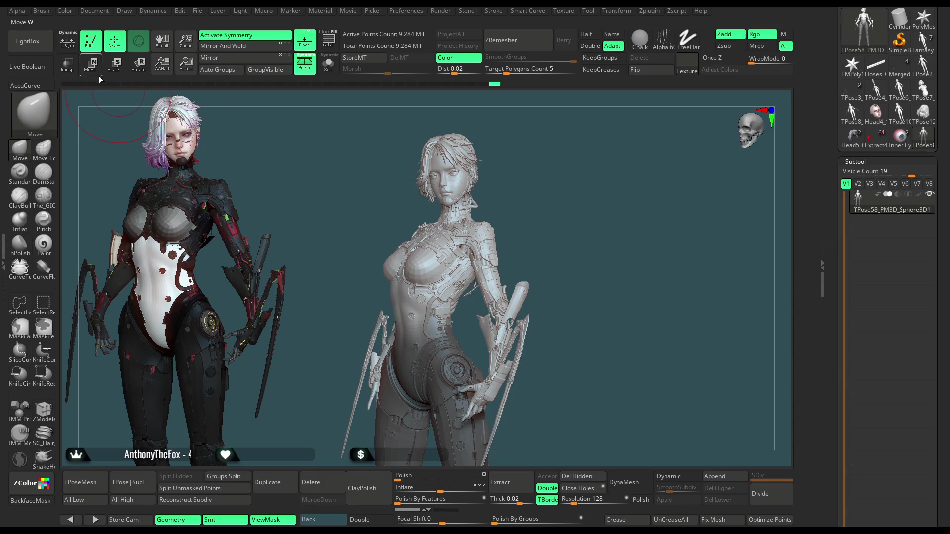
{"action": "key", "text": "w"}
{"action": "left_click_drag", "start_coordinate": [467, 304], "coordinate": [469, 303]}
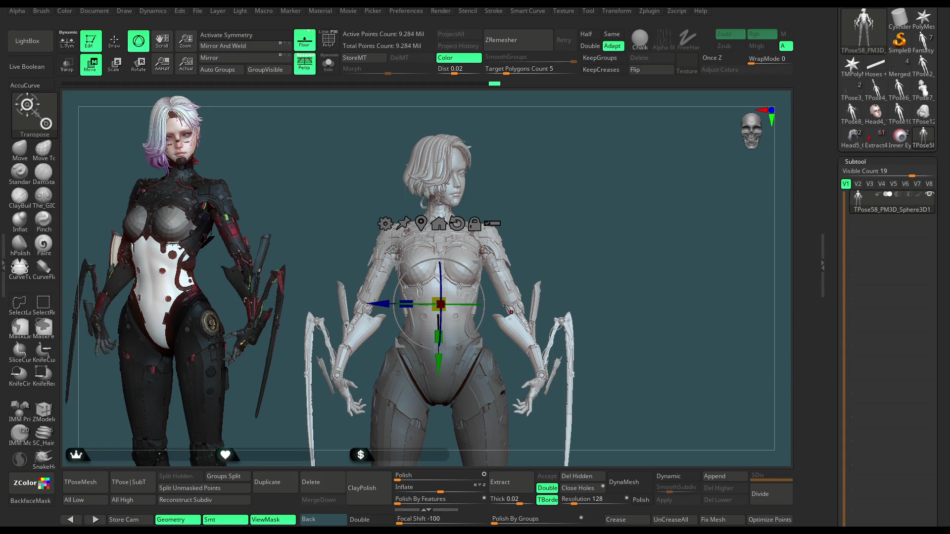
{"action": "left_click_drag", "start_coordinate": [585, 188], "coordinate": [638, 223]}
{"action": "left_click_drag", "start_coordinate": [468, 296], "coordinate": [473, 297]}
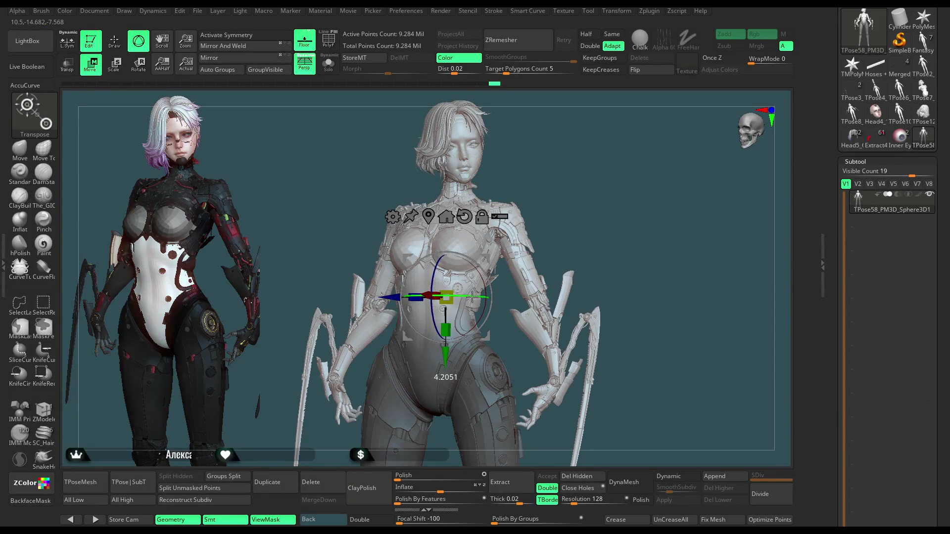
{"action": "mouse_move", "coordinate": [592, 203]}
{"action": "left_mouse_down"}
{"action": "mouse_move", "coordinate": [606, 171]}
{"action": "mouse_move", "coordinate": [562, 176]}
{"action": "mouse_move", "coordinate": [611, 174]}
{"action": "mouse_move", "coordinate": [601, 179]}
{"action": "left_mouse_up"}
{"action": "left_click", "coordinate": [465, 305]}
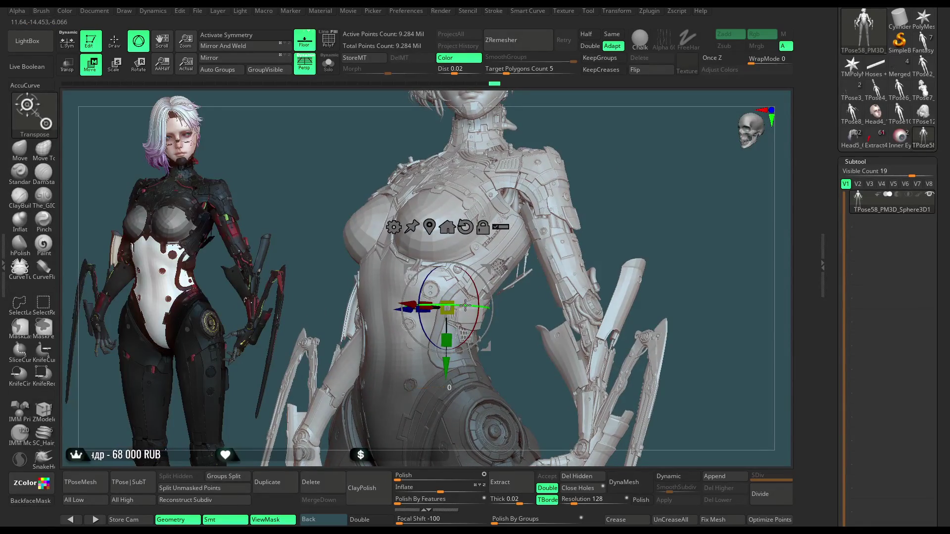
{"action": "left_click_drag", "start_coordinate": [464, 305], "coordinate": [465, 305]}
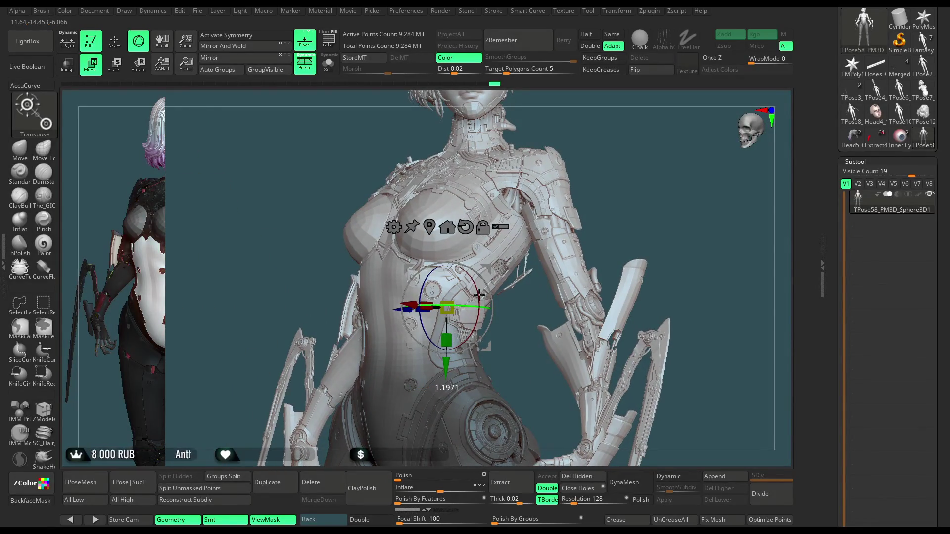
{"action": "left_click_drag", "start_coordinate": [606, 180], "coordinate": [626, 168]}
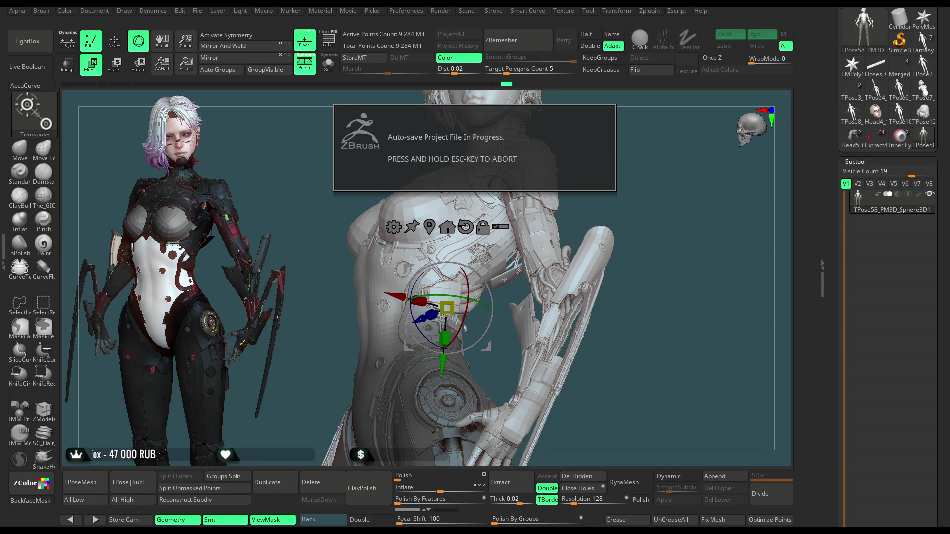
{"action": "mouse_move", "coordinate": [692, 168]}
{"action": "left_mouse_down"}
{"action": "mouse_move", "coordinate": [628, 171]}
{"action": "mouse_move", "coordinate": [640, 162]}
{"action": "mouse_move", "coordinate": [654, 229]}
{"action": "mouse_move", "coordinate": [645, 208]}
{"action": "mouse_move", "coordinate": [588, 224]}
{"action": "mouse_move", "coordinate": [602, 233]}
{"action": "mouse_move", "coordinate": [649, 178]}
{"action": "mouse_move", "coordinate": [598, 139]}
{"action": "left_mouse_up"}
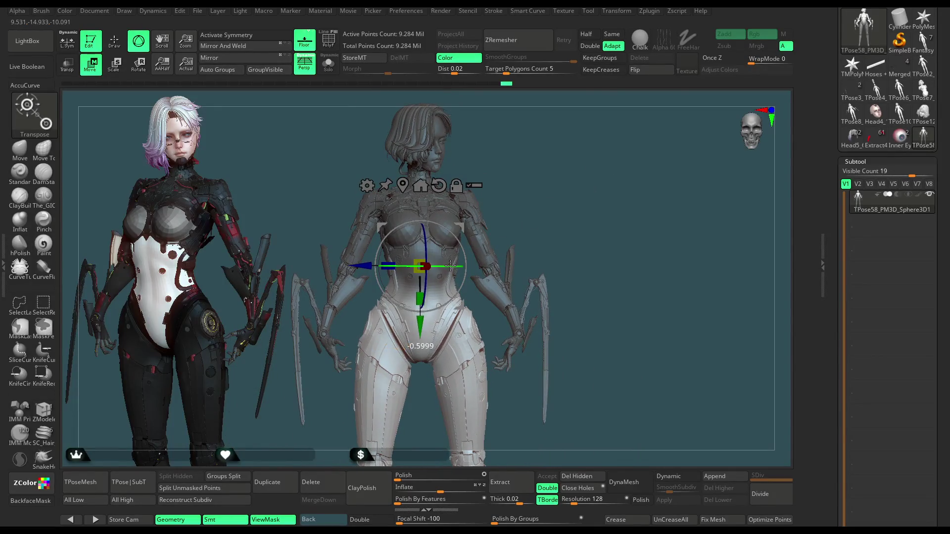
{"action": "mouse_move", "coordinate": [450, 266]}
{"action": "left_mouse_down"}
{"action": "mouse_move", "coordinate": [502, 198]}
{"action": "mouse_move", "coordinate": [491, 199]}
{"action": "left_mouse_up"}
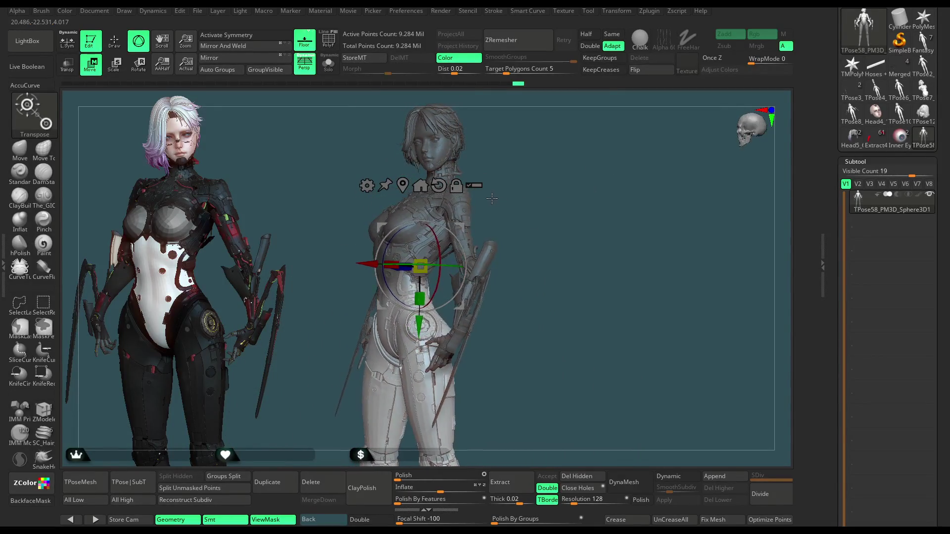
{"action": "mouse_move", "coordinate": [549, 193]}
{"action": "left_mouse_down"}
{"action": "mouse_move", "coordinate": [618, 156]}
{"action": "mouse_move", "coordinate": [667, 160]}
{"action": "mouse_move", "coordinate": [597, 184]}
{"action": "left_mouse_up"}
{"action": "left_click_drag", "start_coordinate": [420, 325], "coordinate": [447, 269]}
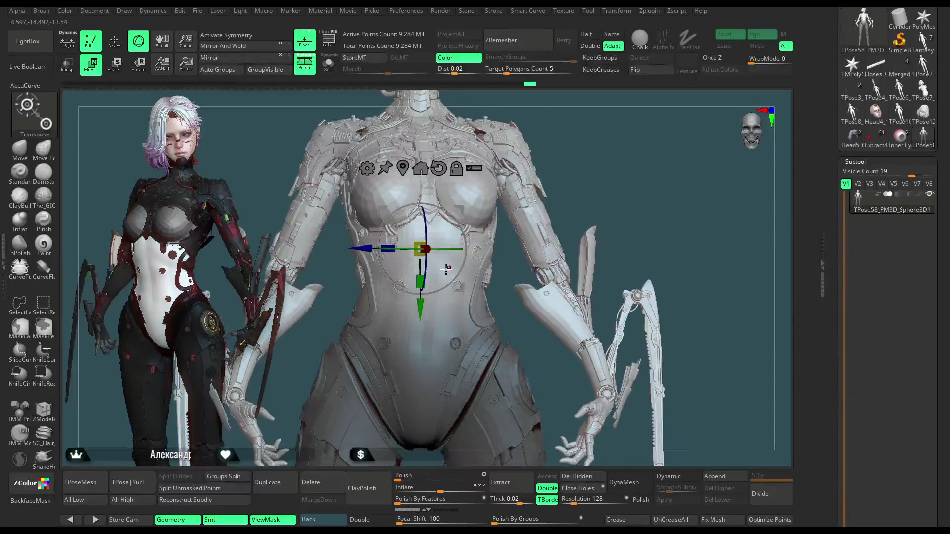
{"action": "scroll", "coordinate": [600, 161], "scroll_direction": "down", "scroll_amount": 2}
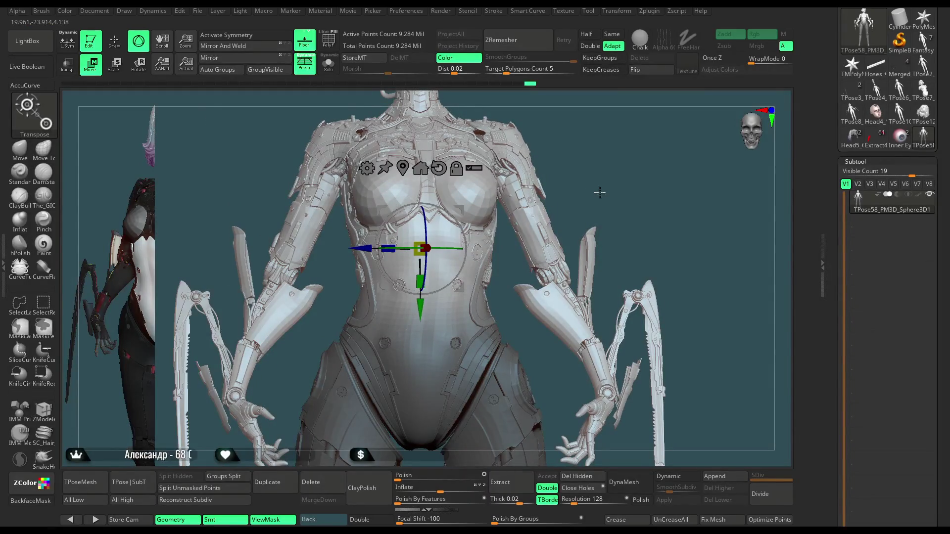
{"action": "mouse_move", "coordinate": [600, 161]}
{"action": "left_mouse_down"}
{"action": "mouse_move", "coordinate": [567, 163]}
{"action": "mouse_move", "coordinate": [578, 176]}
{"action": "mouse_move", "coordinate": [602, 174]}
{"action": "mouse_move", "coordinate": [587, 178]}
{"action": "mouse_move", "coordinate": [592, 197]}
{"action": "mouse_move", "coordinate": [572, 180]}
{"action": "left_mouse_up"}
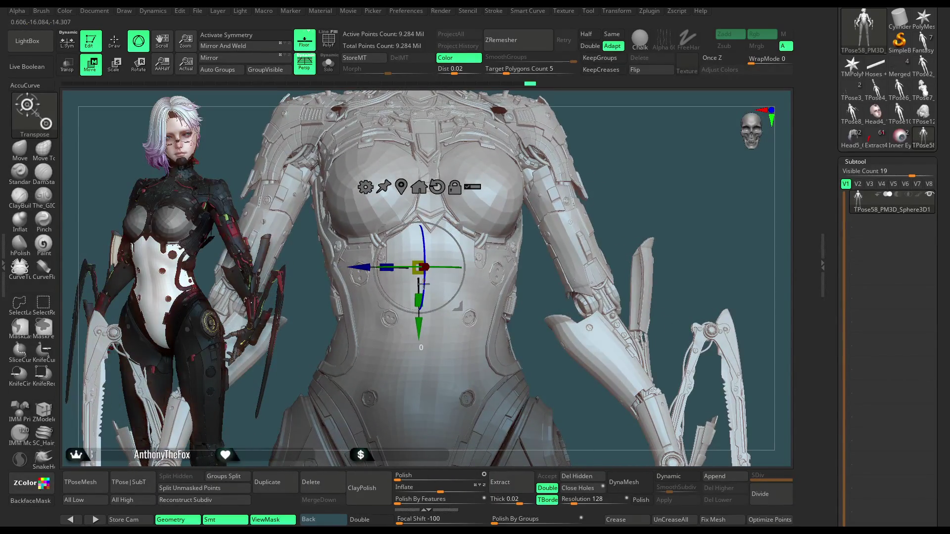
{"action": "mouse_move", "coordinate": [424, 282]}
{"action": "left_mouse_down"}
{"action": "mouse_move", "coordinate": [598, 153]}
{"action": "mouse_move", "coordinate": [585, 190]}
{"action": "mouse_move", "coordinate": [562, 206]}
{"action": "mouse_move", "coordinate": [635, 206]}
{"action": "left_mouse_up"}
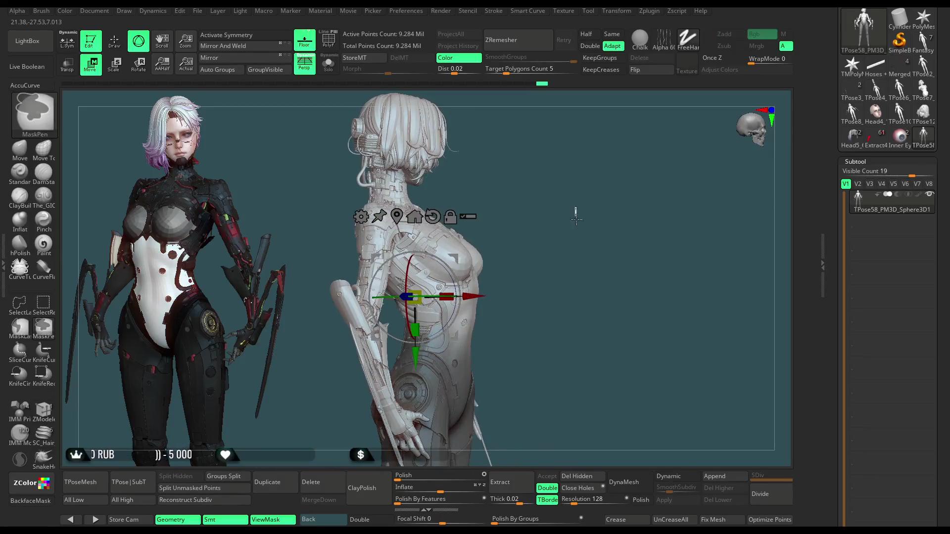
Step: With the Move brush and X symmetry, pull a curve across the upper back and shoulder
{"action": "left_click", "coordinate": [33, 157]}
{"action": "key", "text": "x"}
{"action": "left_click_drag", "start_coordinate": [539, 193], "coordinate": [613, 183]}
{"action": "key", "text": "space"}
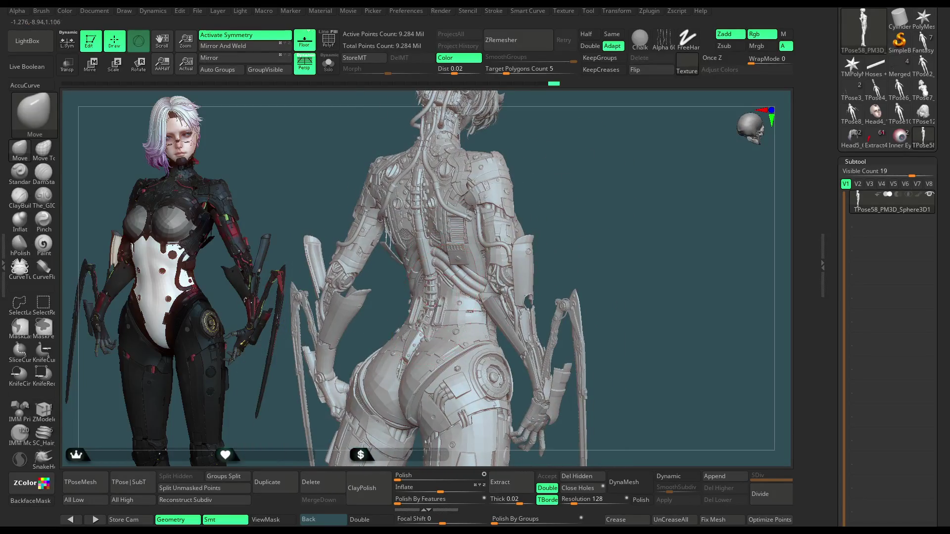
{"action": "mouse_move", "coordinate": [609, 257]}
{"action": "left_mouse_down"}
{"action": "mouse_move", "coordinate": [534, 193]}
{"action": "mouse_move", "coordinate": [570, 148]}
{"action": "mouse_move", "coordinate": [555, 186]}
{"action": "mouse_move", "coordinate": [563, 210]}
{"action": "mouse_move", "coordinate": [540, 219]}
{"action": "left_mouse_up"}
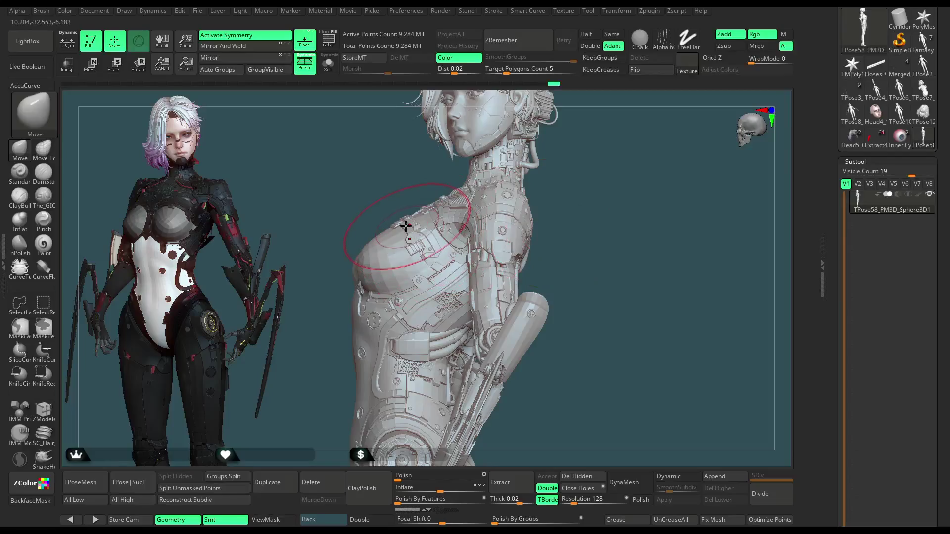
{"action": "mouse_move", "coordinate": [378, 206]}
{"action": "right_mouse_down"}
{"action": "mouse_move", "coordinate": [452, 180]}
{"action": "mouse_move", "coordinate": [425, 223]}
{"action": "mouse_move", "coordinate": [389, 233]}
{"action": "right_mouse_up"}
{"action": "right_click", "coordinate": [486, 185]}
{"action": "mouse_move", "coordinate": [383, 233]}
{"action": "left_mouse_down"}
{"action": "mouse_move", "coordinate": [292, 196]}
{"action": "mouse_move", "coordinate": [277, 203]}
{"action": "mouse_move", "coordinate": [296, 188]}
{"action": "mouse_move", "coordinate": [362, 210]}
{"action": "left_mouse_up"}
{"action": "right_click_drag", "start_coordinate": [361, 209], "coordinate": [510, 184]}
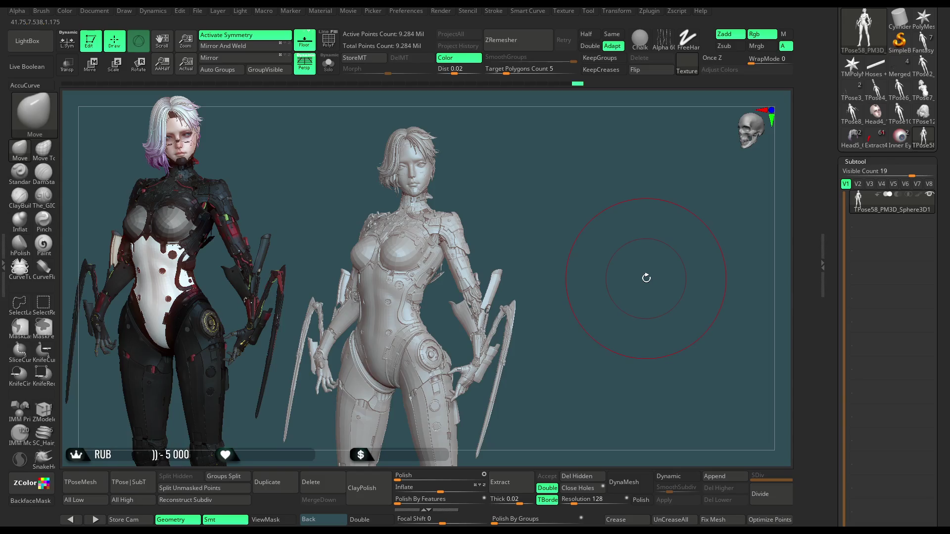
Step: Zoom onto the legs and boots and turn on PolyFrame to show polygroup colours
{"action": "mouse_move", "coordinate": [555, 225]}
{"action": "left_mouse_down", "text": "shift"}
{"action": "mouse_move", "coordinate": [563, 225]}
{"action": "mouse_move", "coordinate": [560, 236]}
{"action": "mouse_move", "coordinate": [564, 207]}
{"action": "mouse_move", "coordinate": [540, 217]}
{"action": "mouse_move", "coordinate": [542, 238]}
{"action": "mouse_move", "coordinate": [529, 218]}
{"action": "mouse_move", "coordinate": [539, 186]}
{"action": "left_mouse_up", "text": "shift"}
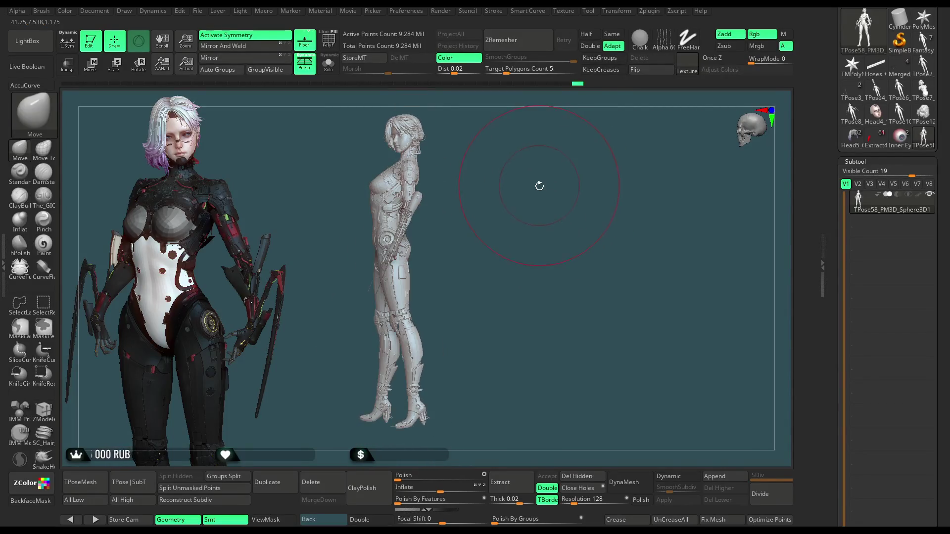
{"action": "mouse_move", "coordinate": [523, 218]}
{"action": "left_mouse_down", "text": "alt"}
{"action": "mouse_move", "coordinate": [531, 265]}
{"action": "mouse_move", "coordinate": [563, 223]}
{"action": "mouse_move", "coordinate": [562, 233]}
{"action": "mouse_move", "coordinate": [558, 209]}
{"action": "mouse_move", "coordinate": [503, 220]}
{"action": "mouse_move", "coordinate": [446, 301]}
{"action": "mouse_move", "coordinate": [452, 382]}
{"action": "mouse_move", "coordinate": [455, 307]}
{"action": "mouse_move", "coordinate": [443, 305]}
{"action": "mouse_move", "coordinate": [461, 346]}
{"action": "mouse_move", "coordinate": [545, 318]}
{"action": "mouse_move", "coordinate": [551, 229]}
{"action": "mouse_move", "coordinate": [528, 212]}
{"action": "mouse_move", "coordinate": [540, 246]}
{"action": "mouse_move", "coordinate": [518, 244]}
{"action": "mouse_move", "coordinate": [428, 308]}
{"action": "mouse_move", "coordinate": [391, 312]}
{"action": "mouse_move", "coordinate": [488, 329]}
{"action": "mouse_move", "coordinate": [487, 290]}
{"action": "left_mouse_up", "text": "alt"}
{"action": "key", "text": "shift+f"}
Step: Hide the pink boot shell, small green bits, red boot piece and yellow cables
{"action": "key", "text": "ctrl+shift"}
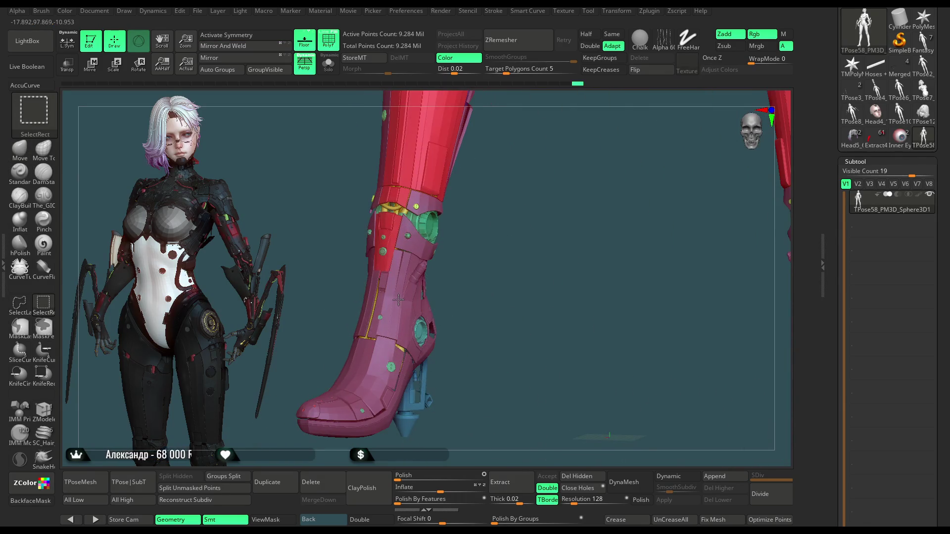
{"action": "left_click", "coordinate": [477, 248], "text": "ctrl+shift"}
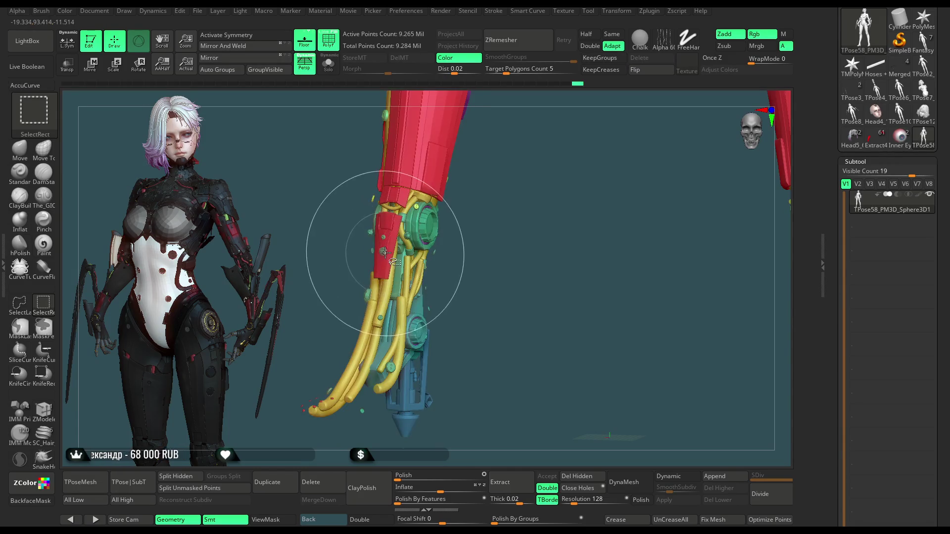
{"action": "left_click", "coordinate": [388, 260], "text": "ctrl+shift"}
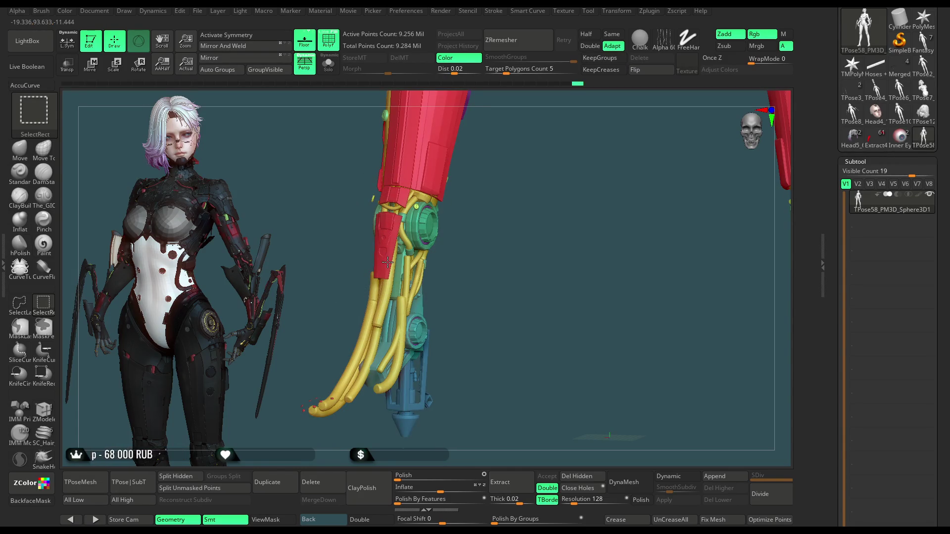
{"action": "left_click", "coordinate": [387, 263], "text": "ctrl+shift"}
{"action": "mouse_move", "coordinate": [388, 278]}
{"action": "left_mouse_down"}
{"action": "mouse_move", "coordinate": [477, 284]}
{"action": "mouse_move", "coordinate": [458, 267]}
{"action": "mouse_move", "coordinate": [498, 263]}
{"action": "mouse_move", "coordinate": [478, 274]}
{"action": "left_mouse_up"}
{"action": "key", "text": "space"}
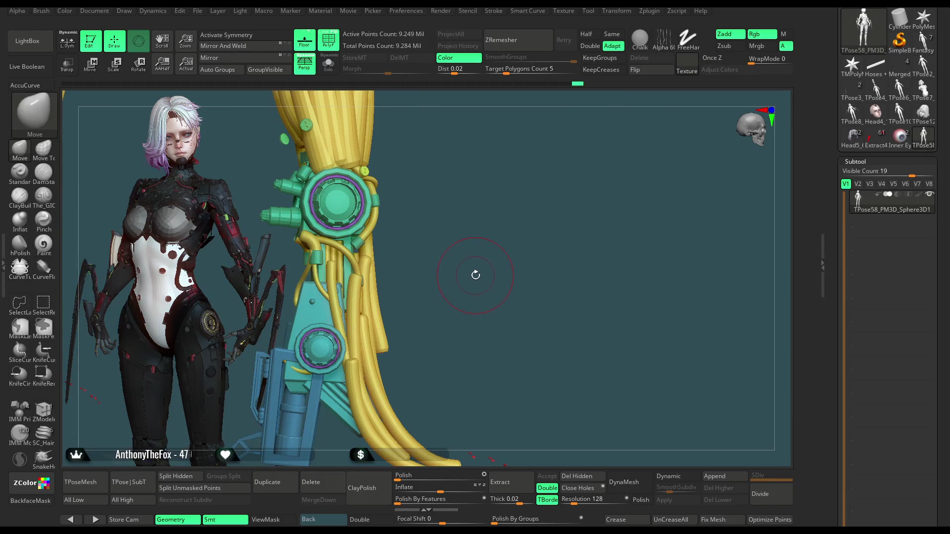
{"action": "left_click_drag", "start_coordinate": [419, 298], "coordinate": [370, 290], "text": "ctrl+shift"}
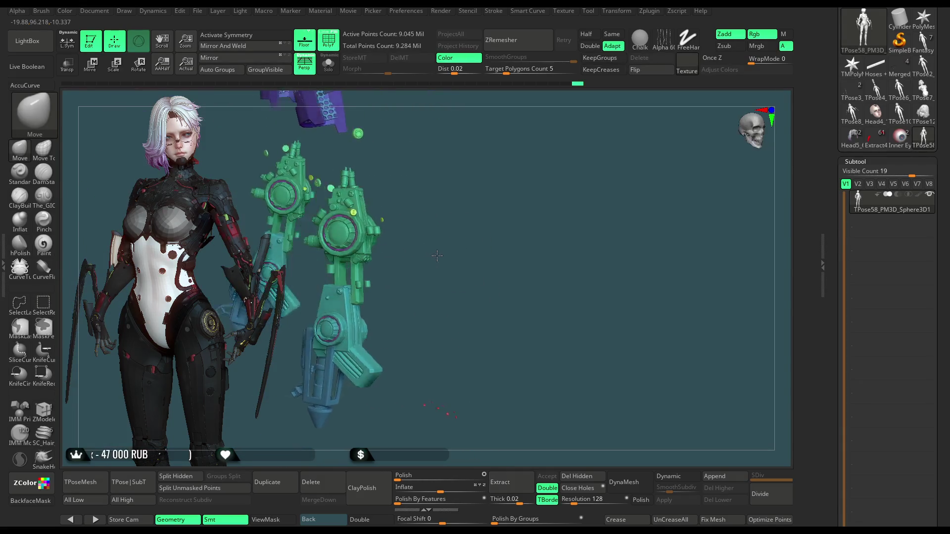
{"action": "key", "text": "shift"}
Step: Isolate the pink boot and leg piece and view both legs from the front
{"action": "key", "text": "ctrl+shift"}
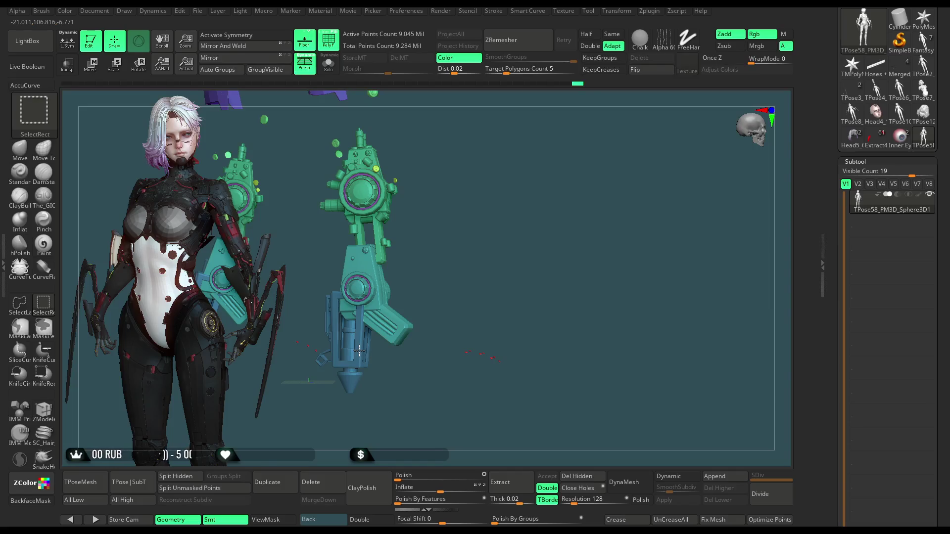
{"action": "left_click", "coordinate": [452, 258], "text": "ctrl+shift"}
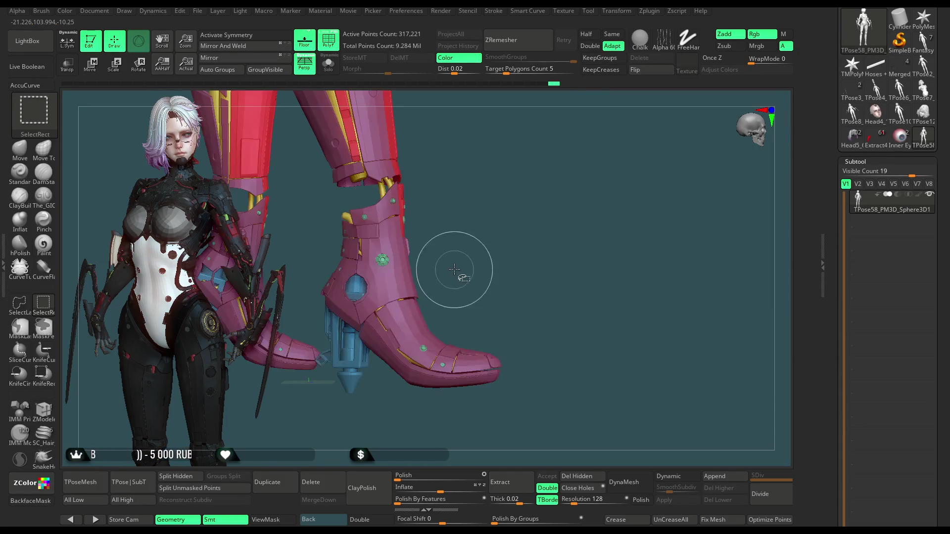
{"action": "left_click", "coordinate": [492, 290], "text": "ctrl+shift"}
{"action": "left_click_drag", "start_coordinate": [537, 302], "coordinate": [452, 399], "text": "ctrl+alt+shift"}
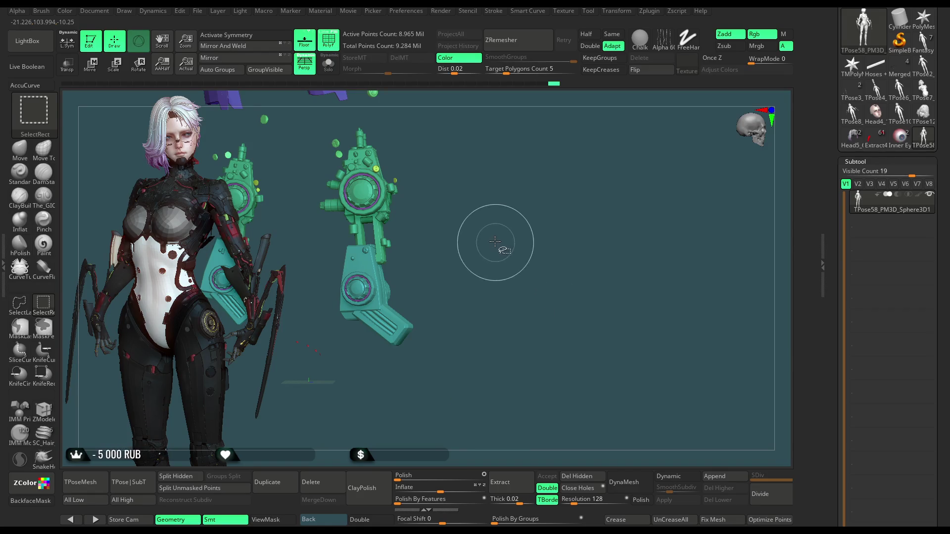
{"action": "left_click", "coordinate": [496, 258], "text": "ctrl+shift"}
{"action": "mouse_move", "coordinate": [501, 265]}
{"action": "left_mouse_down"}
{"action": "mouse_move", "coordinate": [466, 258]}
{"action": "mouse_move", "coordinate": [483, 335]}
{"action": "mouse_move", "coordinate": [500, 265]}
{"action": "mouse_move", "coordinate": [450, 289]}
{"action": "mouse_move", "coordinate": [435, 272]}
{"action": "mouse_move", "coordinate": [458, 206]}
{"action": "mouse_move", "coordinate": [469, 238]}
{"action": "mouse_move", "coordinate": [534, 259]}
{"action": "mouse_move", "coordinate": [523, 276]}
{"action": "mouse_move", "coordinate": [517, 235]}
{"action": "mouse_move", "coordinate": [509, 317]}
{"action": "mouse_move", "coordinate": [526, 307]}
{"action": "mouse_move", "coordinate": [526, 282]}
{"action": "mouse_move", "coordinate": [461, 249]}
{"action": "mouse_move", "coordinate": [479, 277]}
{"action": "mouse_move", "coordinate": [517, 290]}
{"action": "mouse_move", "coordinate": [514, 277]}
{"action": "left_mouse_up"}
Step: Make the leg armor the active subtool, zoom onto the knee cables, and pick ZModeler
{"action": "left_click", "coordinate": [416, 149], "text": "alt"}
{"action": "left_click_drag", "start_coordinate": [500, 240], "coordinate": [611, 302]}
{"action": "left_click", "coordinate": [43, 409]}
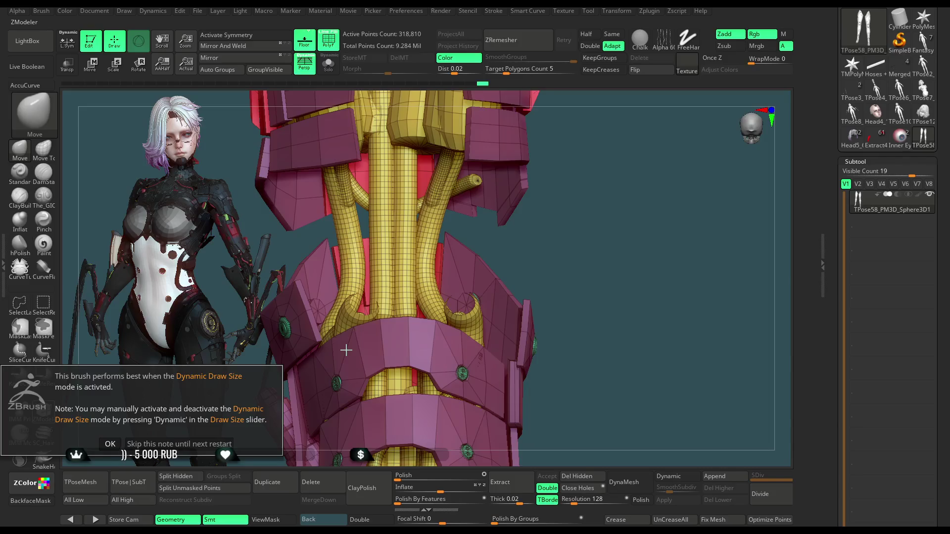
Step: Set ZModeler to PolyGroup Fill and give the central tube its own polygroup
{"action": "left_click", "coordinate": [223, 444]}
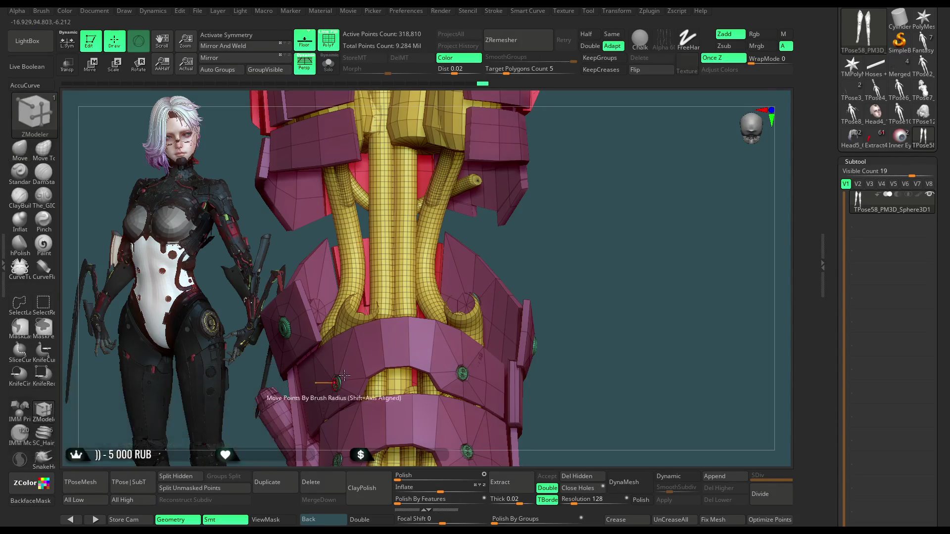
{"action": "left_click_drag", "start_coordinate": [552, 208], "coordinate": [399, 255]}
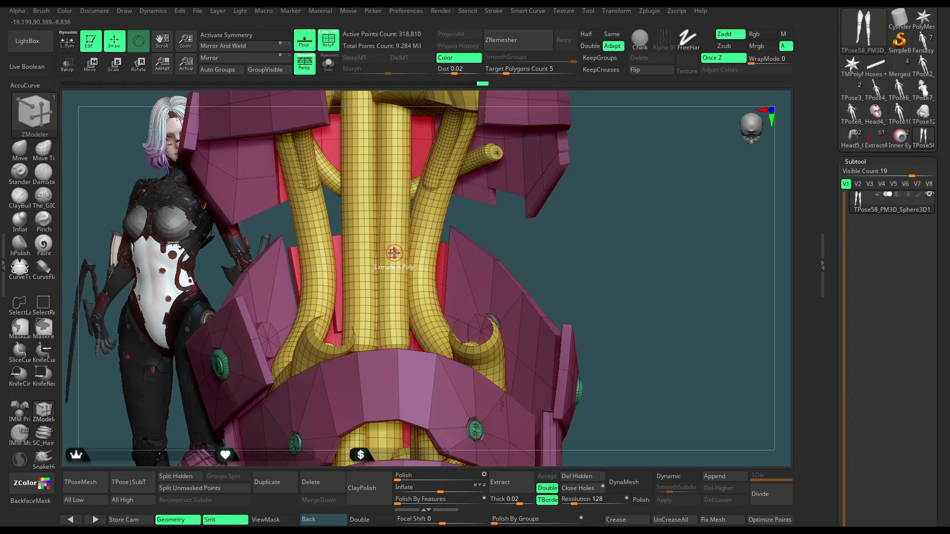
{"action": "key", "text": "space"}
{"action": "left_click", "coordinate": [380, 295]}
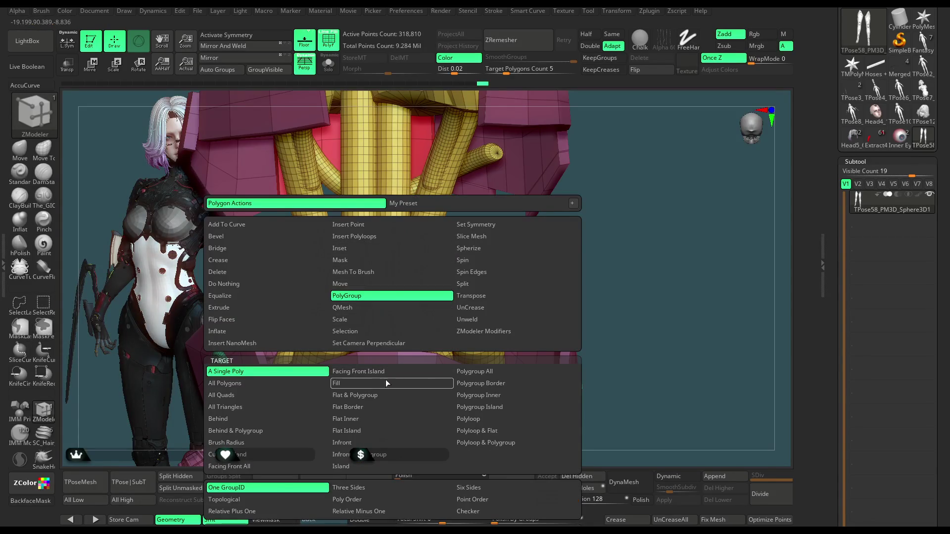
{"action": "left_click", "coordinate": [384, 379]}
{"action": "right_click_drag", "start_coordinate": [304, 334], "coordinate": [561, 276], "text": "ctrl"}
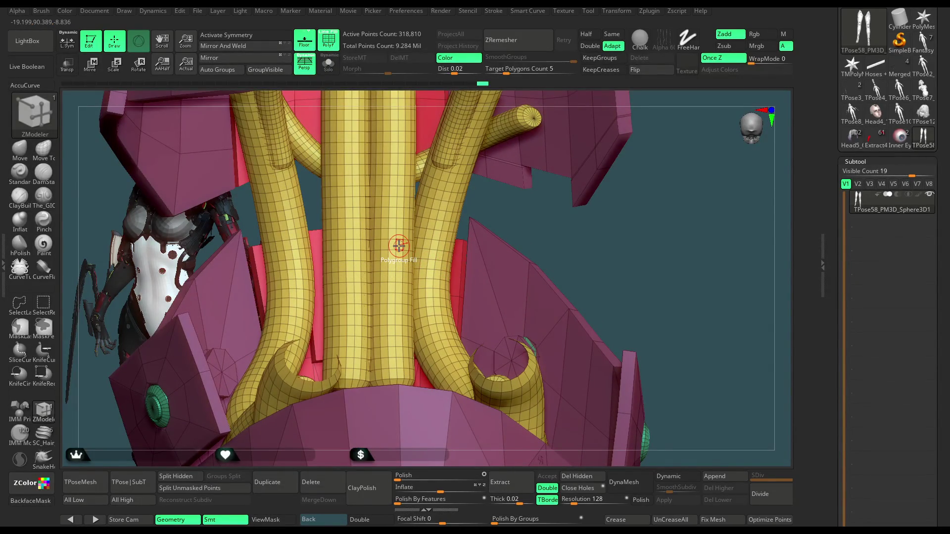
{"action": "left_click", "coordinate": [399, 246]}
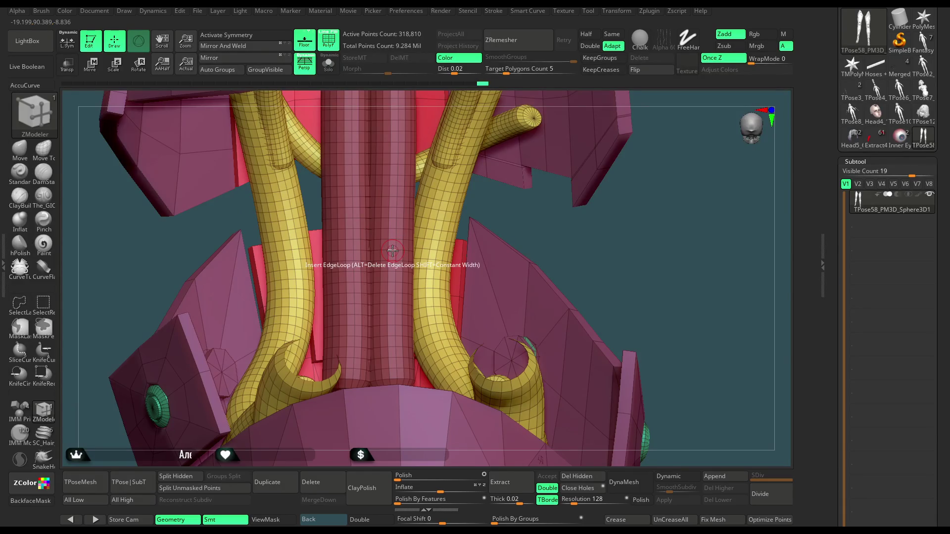
Step: Hide the two pink cylinders, fill both tubes with a dark-red polygroup, then hide them
{"action": "mouse_move", "coordinate": [445, 267]}
{"action": "right_mouse_down", "text": "ctrl"}
{"action": "mouse_move", "coordinate": [594, 191]}
{"action": "mouse_move", "coordinate": [601, 201]}
{"action": "right_mouse_up", "text": "ctrl"}
{"action": "mouse_move", "coordinate": [569, 212]}
{"action": "left_mouse_down"}
{"action": "mouse_move", "coordinate": [592, 227]}
{"action": "mouse_move", "coordinate": [612, 290]}
{"action": "left_mouse_up"}
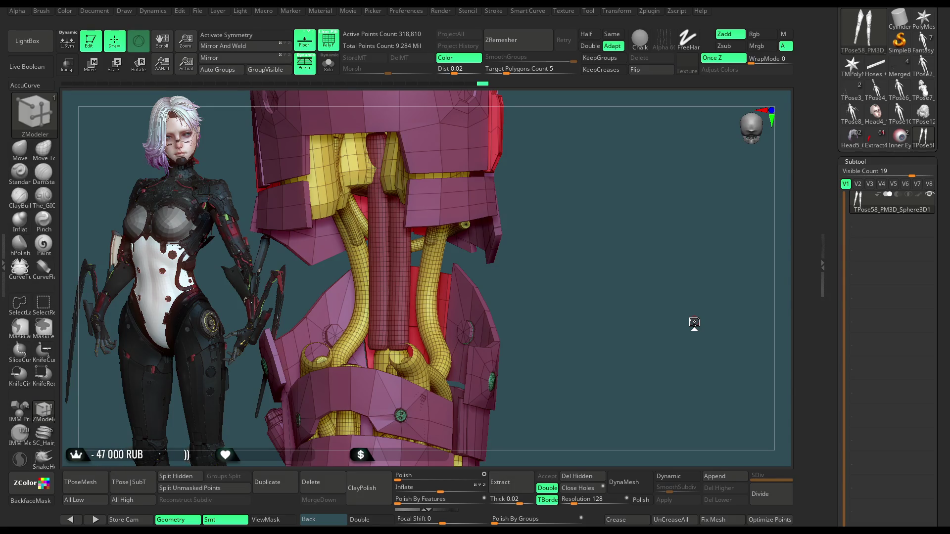
{"action": "mouse_move", "coordinate": [575, 216]}
{"action": "left_mouse_down"}
{"action": "mouse_move", "coordinate": [534, 239]}
{"action": "mouse_move", "coordinate": [537, 263]}
{"action": "mouse_move", "coordinate": [605, 252]}
{"action": "mouse_move", "coordinate": [425, 283]}
{"action": "left_mouse_up"}
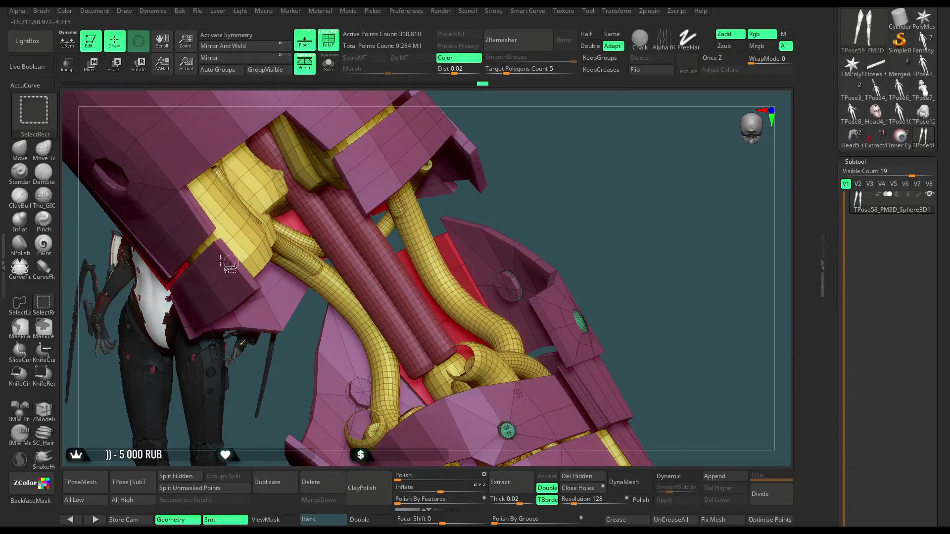
{"action": "left_click", "coordinate": [425, 283], "text": "ctrl+alt+shift"}
{"action": "mouse_move", "coordinate": [545, 177]}
{"action": "left_mouse_down"}
{"action": "mouse_move", "coordinate": [549, 201]}
{"action": "mouse_move", "coordinate": [530, 132]}
{"action": "mouse_move", "coordinate": [418, 256]}
{"action": "left_mouse_up"}
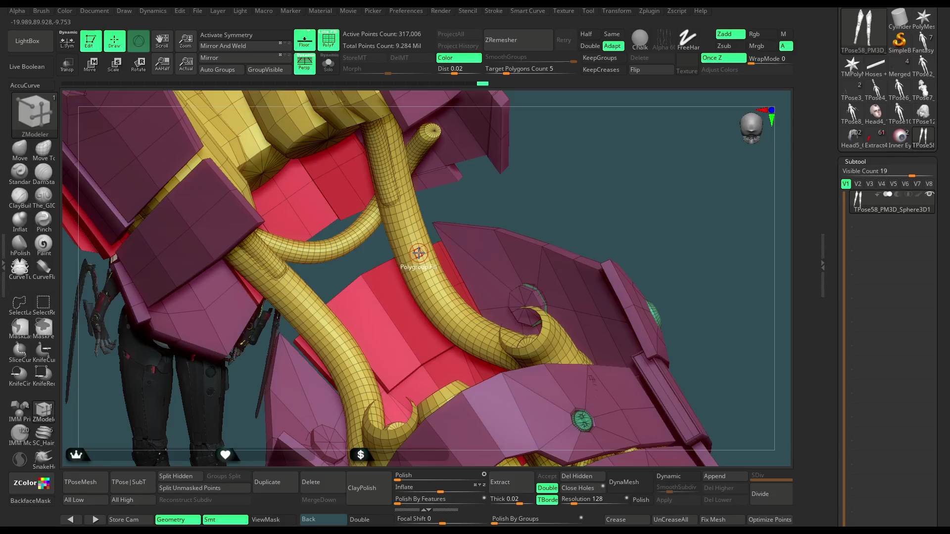
{"action": "key", "text": "space"}
{"action": "left_click", "coordinate": [417, 253]}
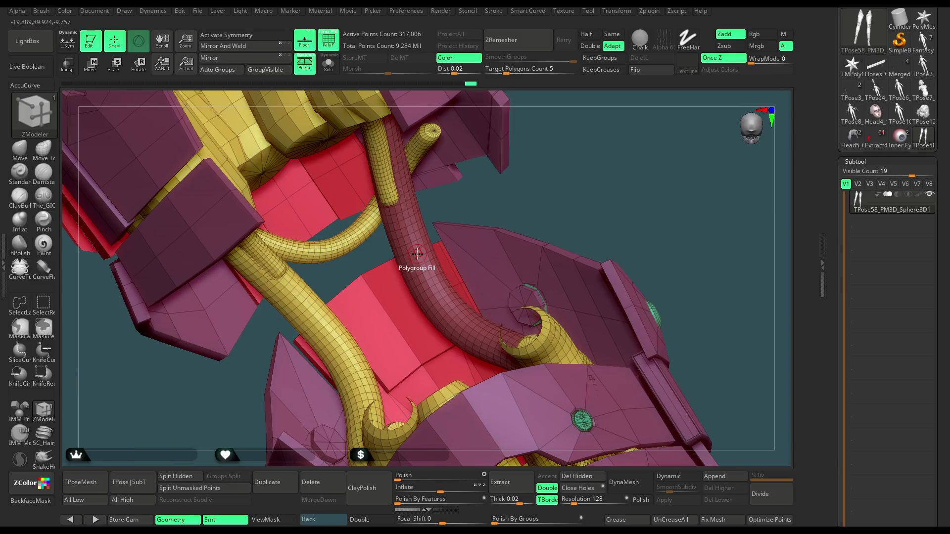
{"action": "left_click", "coordinate": [312, 311]}
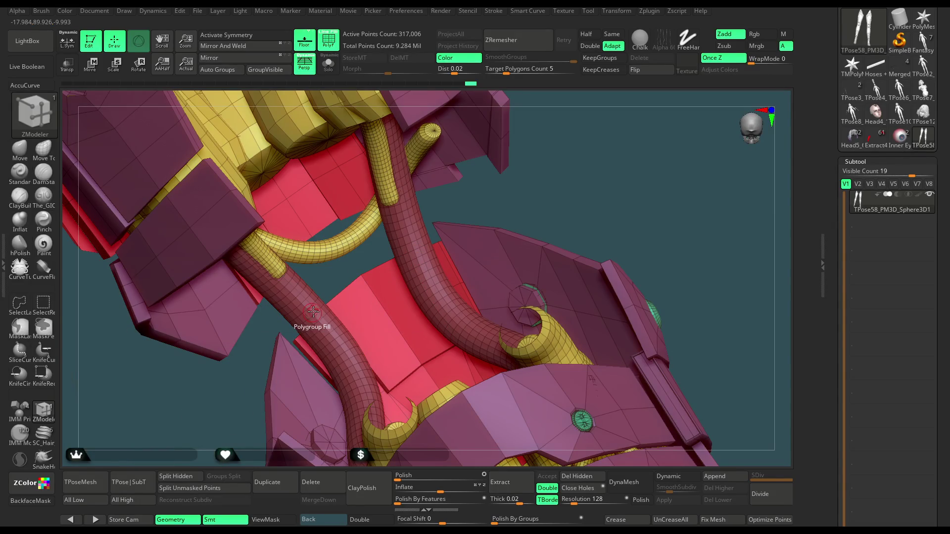
{"action": "left_click", "coordinate": [413, 247], "text": "ctrl+alt+shift"}
Step: Zoom out and unhide all parts of the leg mesh
{"action": "mouse_move", "coordinate": [563, 203]}
{"action": "left_mouse_down"}
{"action": "mouse_move", "coordinate": [556, 155]}
{"action": "mouse_move", "coordinate": [542, 319]}
{"action": "mouse_move", "coordinate": [452, 261]}
{"action": "left_mouse_up"}
{"action": "left_click_drag", "start_coordinate": [344, 275], "coordinate": [389, 235], "text": "ctrl+shift"}
{"action": "left_click", "coordinate": [377, 243], "text": "ctrl+shift"}
Step: Lasso-hide the upper armour piece and several lower-leg armour pieces to inspect them
{"action": "left_click", "coordinate": [20, 303], "text": "ctrl+shift"}
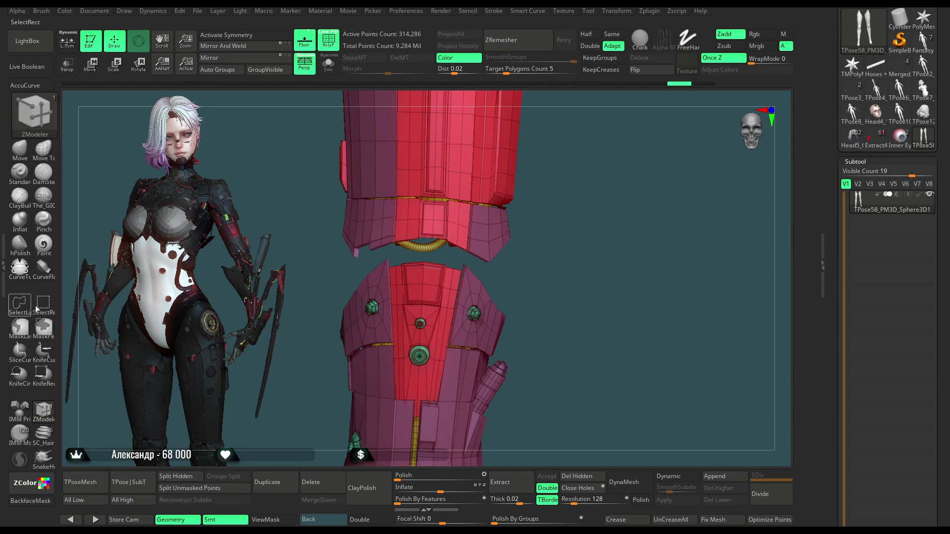
{"action": "mouse_move", "coordinate": [345, 267]}
{"action": "left_mouse_down", "text": "ctrl+shift"}
{"action": "mouse_move", "coordinate": [387, 252]}
{"action": "mouse_move", "coordinate": [490, 268]}
{"action": "mouse_move", "coordinate": [515, 111]}
{"action": "mouse_move", "coordinate": [291, 192]}
{"action": "left_mouse_up", "text": "ctrl+shift"}
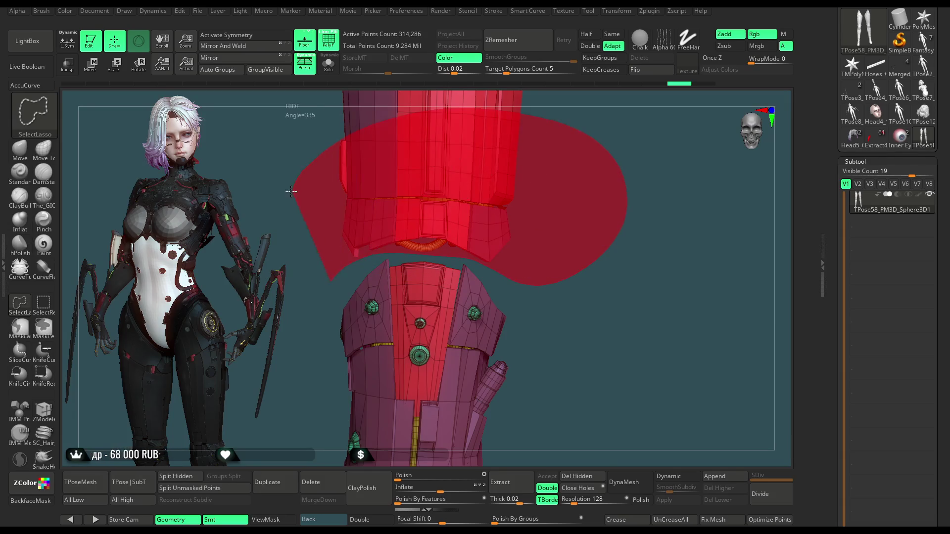
{"action": "left_click_drag", "start_coordinate": [498, 252], "coordinate": [500, 253], "text": "ctrl+shift"}
{"action": "mouse_move", "coordinate": [572, 193]}
{"action": "left_mouse_down"}
{"action": "mouse_move", "coordinate": [538, 225]}
{"action": "mouse_move", "coordinate": [519, 292]}
{"action": "mouse_move", "coordinate": [477, 319]}
{"action": "mouse_move", "coordinate": [435, 377]}
{"action": "mouse_move", "coordinate": [383, 376]}
{"action": "mouse_move", "coordinate": [420, 203]}
{"action": "mouse_move", "coordinate": [315, 234]}
{"action": "mouse_move", "coordinate": [322, 228]}
{"action": "left_mouse_up"}
{"action": "left_click_drag", "start_coordinate": [621, 146], "coordinate": [584, 282]}
{"action": "mouse_move", "coordinate": [463, 183]}
{"action": "left_mouse_down", "text": "ctrl+shift"}
{"action": "mouse_move", "coordinate": [362, 375]}
{"action": "mouse_move", "coordinate": [410, 106]}
{"action": "mouse_move", "coordinate": [465, 149]}
{"action": "left_mouse_up", "text": "ctrl+shift"}
{"action": "mouse_move", "coordinate": [587, 191]}
{"action": "left_mouse_down"}
{"action": "mouse_move", "coordinate": [592, 178]}
{"action": "mouse_move", "coordinate": [588, 192]}
{"action": "mouse_move", "coordinate": [579, 154]}
{"action": "mouse_move", "coordinate": [509, 159]}
{"action": "mouse_move", "coordinate": [433, 207]}
{"action": "mouse_move", "coordinate": [470, 437]}
{"action": "mouse_move", "coordinate": [574, 441]}
{"action": "mouse_move", "coordinate": [581, 235]}
{"action": "mouse_move", "coordinate": [547, 221]}
{"action": "mouse_move", "coordinate": [528, 259]}
{"action": "left_mouse_up"}
Step: Show all the hidden geometry again and rotate the view around the legs
{"action": "left_click", "coordinate": [528, 279], "text": "ctrl+shift"}
{"action": "mouse_move", "coordinate": [544, 303]}
{"action": "left_mouse_down"}
{"action": "mouse_move", "coordinate": [559, 228]}
{"action": "mouse_move", "coordinate": [577, 249]}
{"action": "mouse_move", "coordinate": [574, 208]}
{"action": "mouse_move", "coordinate": [573, 236]}
{"action": "mouse_move", "coordinate": [537, 226]}
{"action": "mouse_move", "coordinate": [562, 223]}
{"action": "mouse_move", "coordinate": [517, 201]}
{"action": "left_mouse_up"}
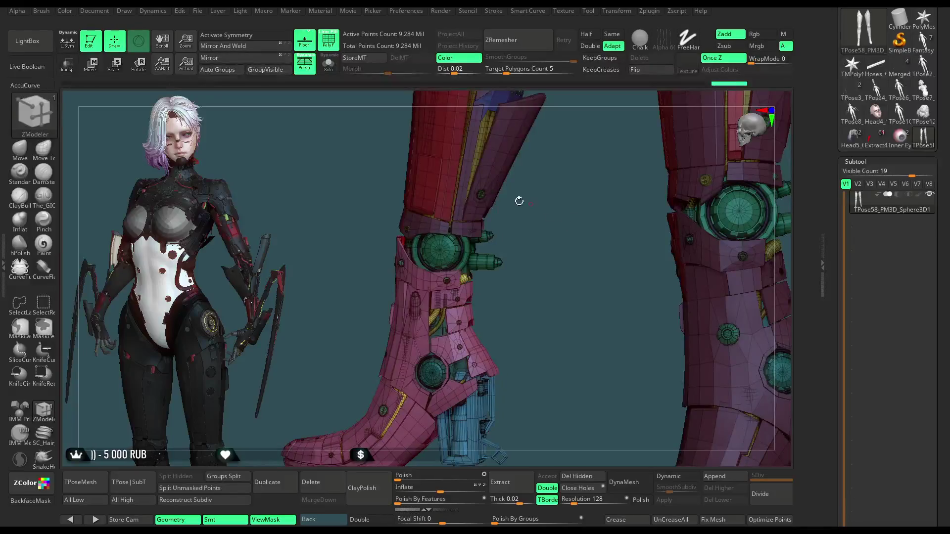
{"action": "left_click", "coordinate": [94, 68]}
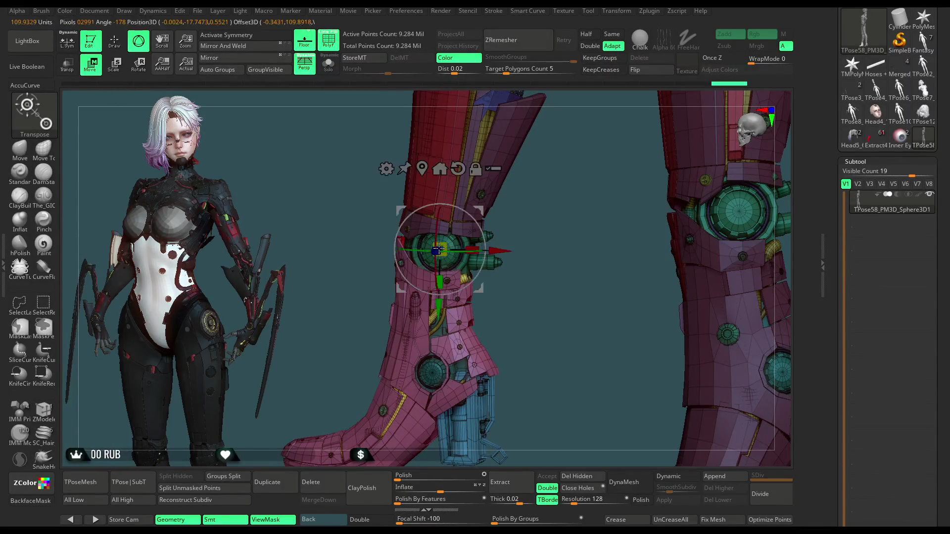
Step: Place the gizmo at the boot ankle, scale the boots up, and return to Draw mode
{"action": "mouse_move", "coordinate": [526, 198]}
{"action": "left_mouse_down"}
{"action": "mouse_move", "coordinate": [593, 197]}
{"action": "mouse_move", "coordinate": [447, 266]}
{"action": "left_mouse_up"}
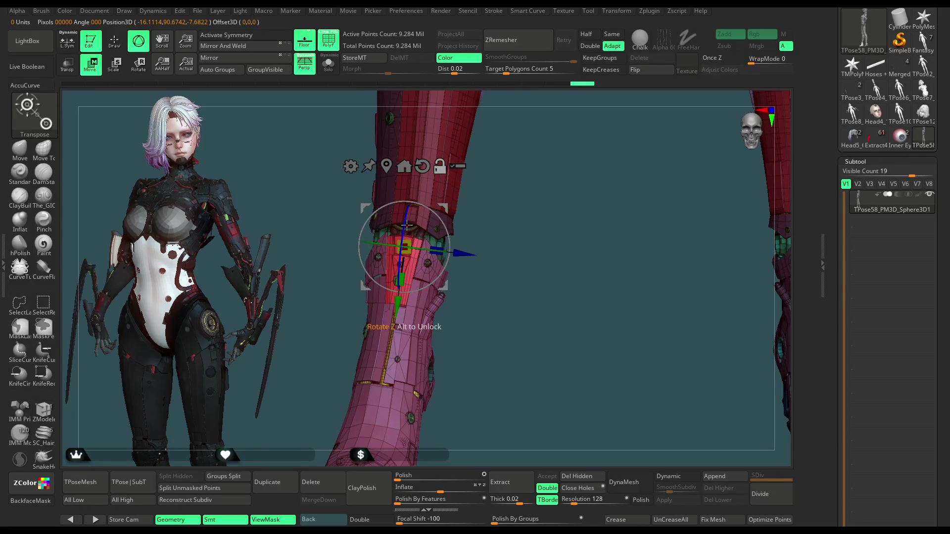
{"action": "mouse_move", "coordinate": [409, 218]}
{"action": "left_mouse_down"}
{"action": "mouse_move", "coordinate": [479, 243]}
{"action": "mouse_move", "coordinate": [621, 175]}
{"action": "left_mouse_up"}
{"action": "mouse_move", "coordinate": [411, 286]}
{"action": "left_mouse_down"}
{"action": "mouse_move", "coordinate": [445, 311]}
{"action": "mouse_move", "coordinate": [526, 212]}
{"action": "mouse_move", "coordinate": [569, 287]}
{"action": "mouse_move", "coordinate": [478, 215]}
{"action": "mouse_move", "coordinate": [503, 190]}
{"action": "left_mouse_up"}
{"action": "key", "text": "q"}
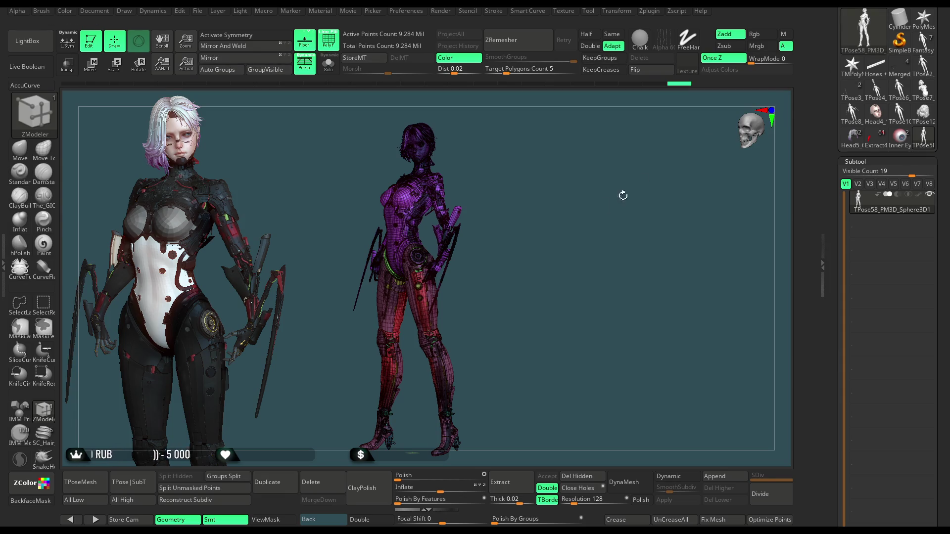
Step: Turn off PolyFrame and zoom onto the torso and legs from the front
{"action": "left_click", "coordinate": [328, 39]}
{"action": "mouse_move", "coordinate": [500, 197]}
{"action": "left_mouse_down"}
{"action": "mouse_move", "coordinate": [533, 186]}
{"action": "mouse_move", "coordinate": [504, 183]}
{"action": "mouse_move", "coordinate": [510, 172]}
{"action": "mouse_move", "coordinate": [520, 177]}
{"action": "mouse_move", "coordinate": [503, 165]}
{"action": "left_mouse_up"}
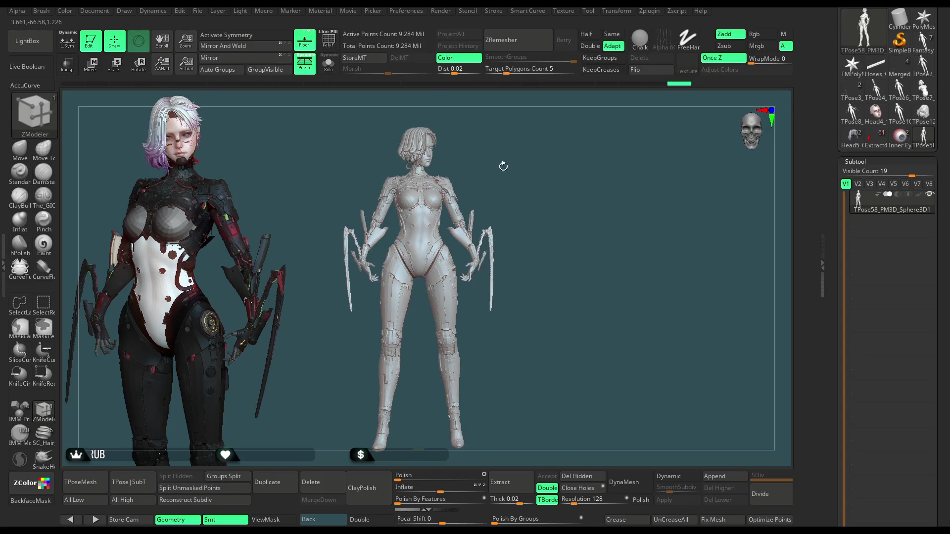
{"action": "left_click", "coordinate": [330, 43]}
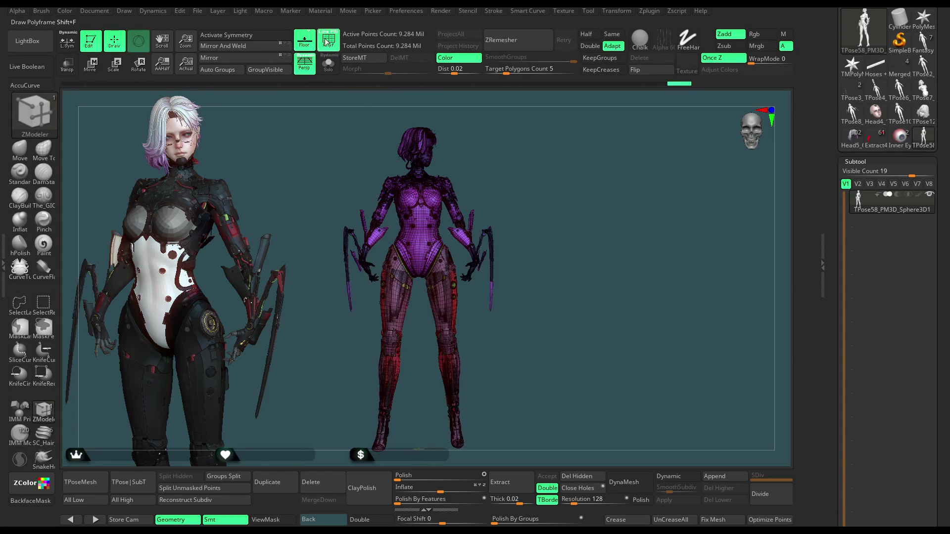
{"action": "key", "text": "shift+f"}
{"action": "mouse_move", "coordinate": [462, 111]}
{"action": "left_mouse_down", "text": "alt"}
{"action": "mouse_move", "coordinate": [529, 184]}
{"action": "mouse_move", "coordinate": [566, 269]}
{"action": "mouse_move", "coordinate": [569, 307]}
{"action": "left_mouse_up", "text": "alt"}
Step: Hide the torso polygroup by isolating and inverting visibility so only the legs show
{"action": "key", "text": "ctrl+shift"}
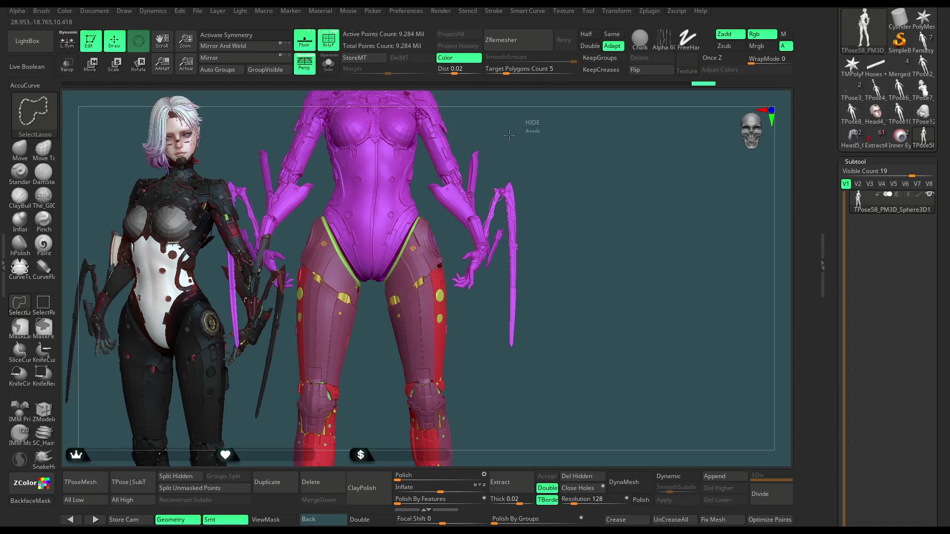
{"action": "key", "text": "ctrl+shift"}
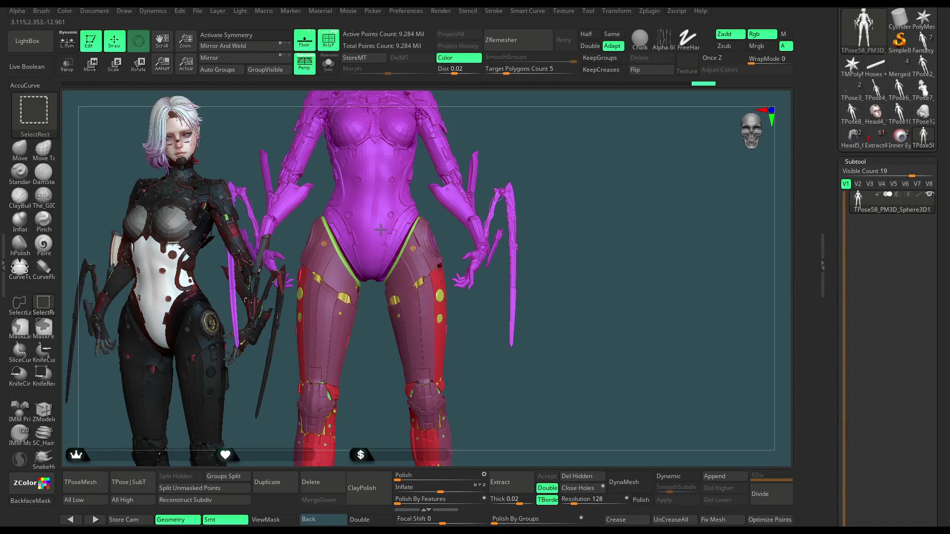
{"action": "left_click", "coordinate": [380, 229], "text": "ctrl+shift"}
{"action": "left_click", "coordinate": [556, 171], "text": "ctrl+shift"}
{"action": "left_click_drag", "start_coordinate": [550, 128], "coordinate": [540, 163], "text": "alt"}
Step: Mask one leg armour piece, invert the mask, and hide the torso, arms and blades
{"action": "key", "text": "ctrl"}
{"action": "left_click_drag", "start_coordinate": [415, 178], "coordinate": [407, 406], "text": "ctrl"}
{"action": "mouse_move", "coordinate": [524, 127]}
{"action": "left_mouse_down", "text": "ctrl"}
{"action": "mouse_move", "coordinate": [460, 360]}
{"action": "mouse_move", "coordinate": [412, 420]}
{"action": "mouse_move", "coordinate": [409, 388]}
{"action": "left_mouse_up", "text": "ctrl"}
{"action": "left_click_drag", "start_coordinate": [494, 197], "coordinate": [518, 216], "text": "alt"}
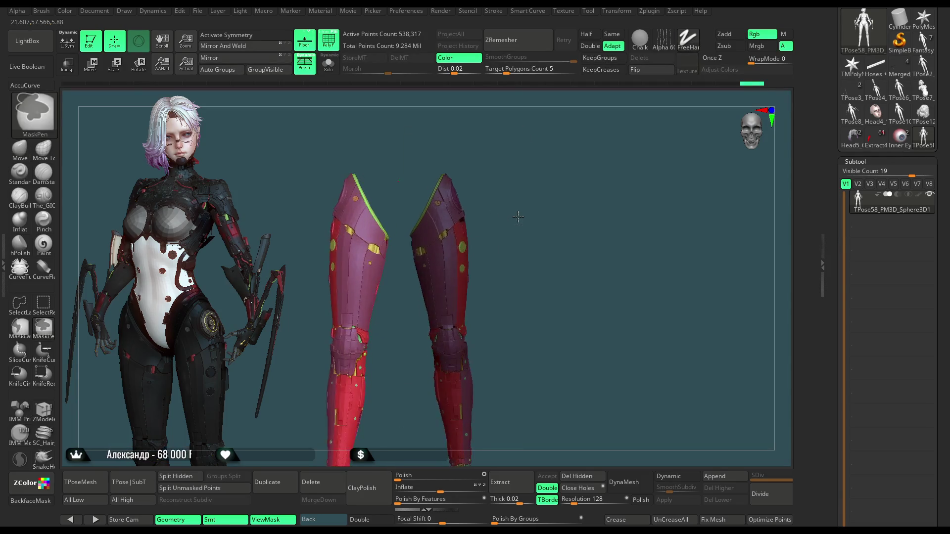
{"action": "left_click", "coordinate": [518, 216], "text": "ctrl"}
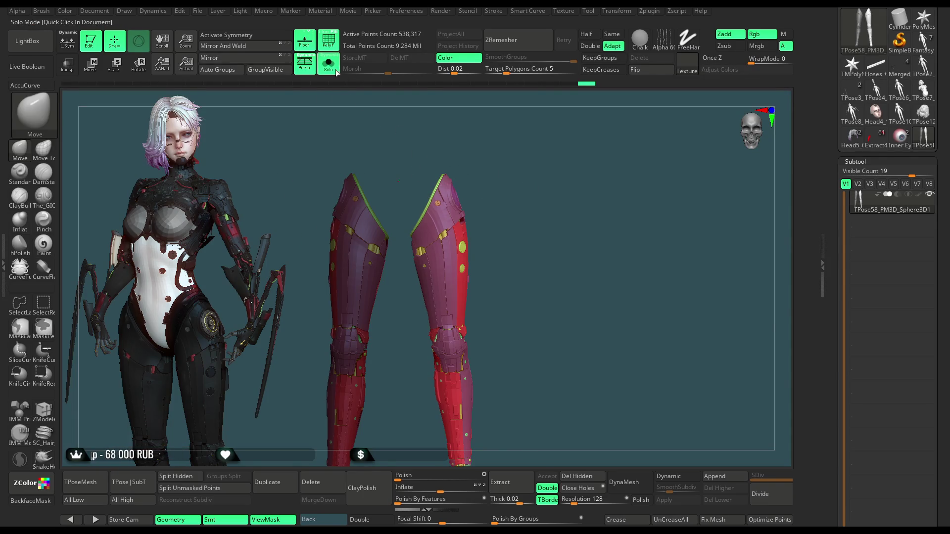
{"action": "key", "text": "ctrl+shift+s"}
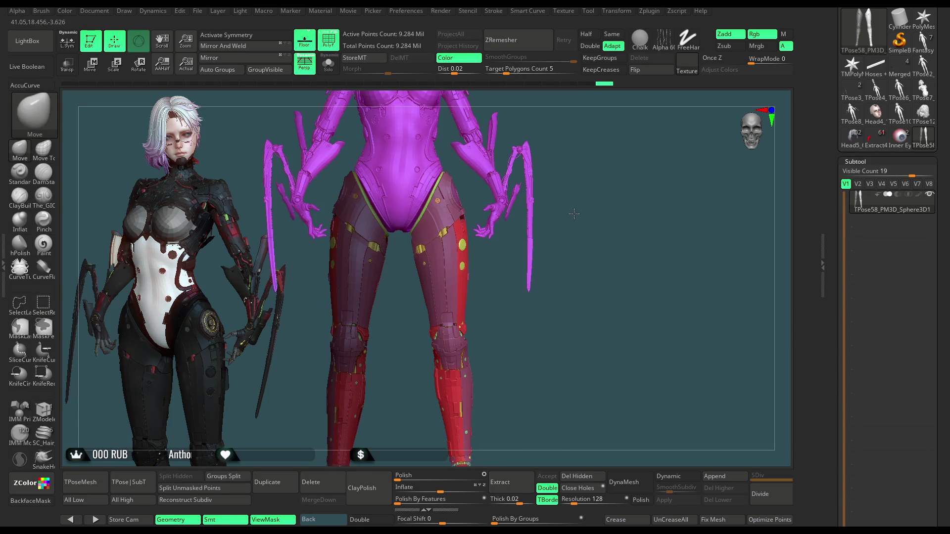
{"action": "left_click", "coordinate": [564, 197], "text": "ctrl+shift"}
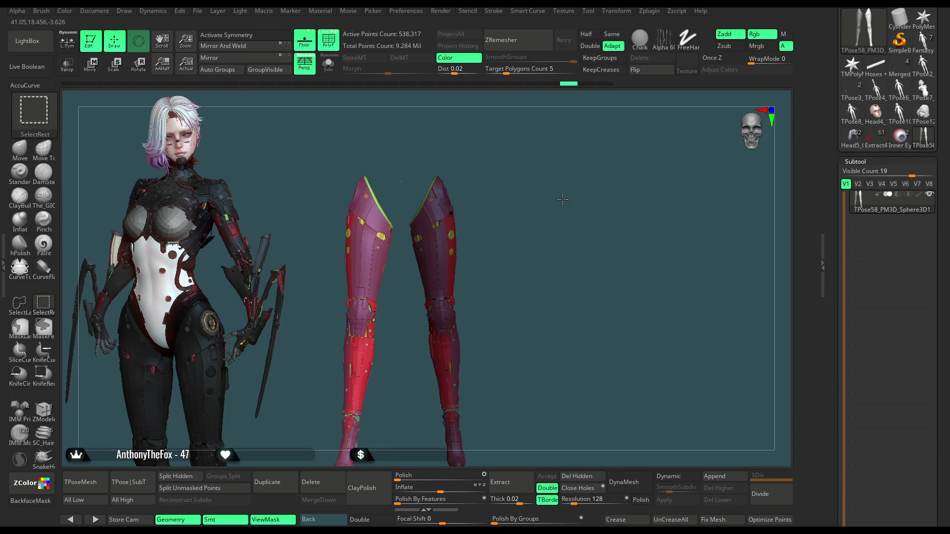
Step: Ctrl+Shift-click the empty canvas beside the legs to restore the hidden geometry
{"action": "left_click", "coordinate": [563, 200], "text": "ctrl+shift"}
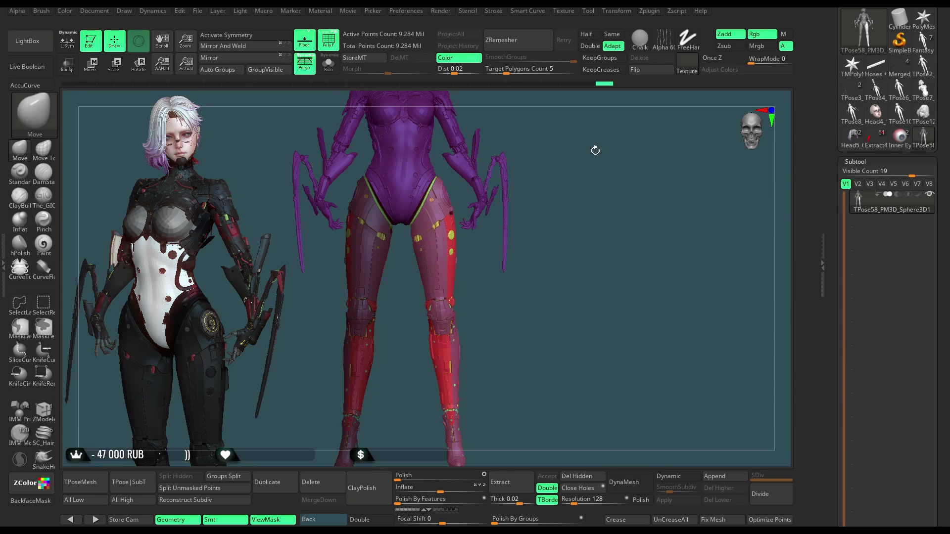
Step: Set the Transpose move gizmo on the right leg and drag it up to the hip
{"action": "key", "text": "w"}
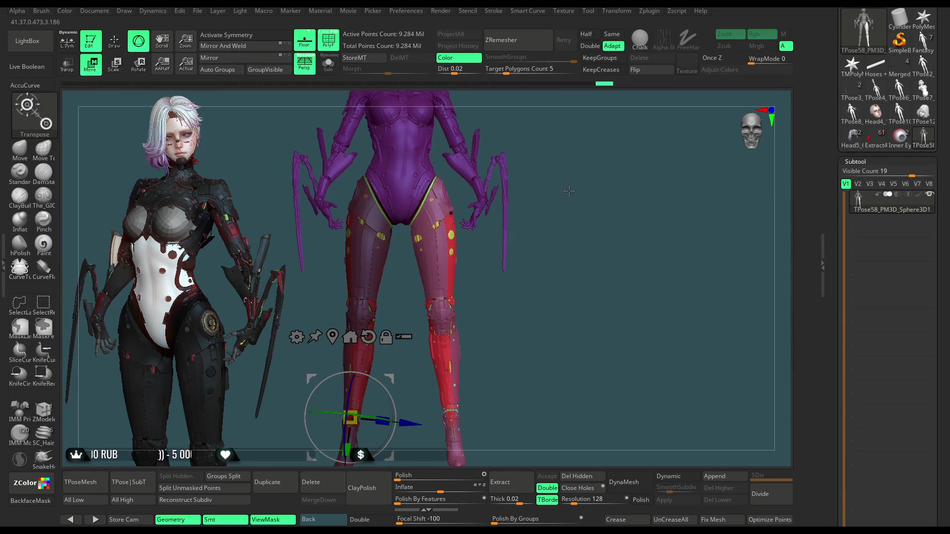
{"action": "left_click", "coordinate": [437, 323]}
{"action": "right_click_drag", "start_coordinate": [576, 196], "coordinate": [580, 254], "text": "ctrl"}
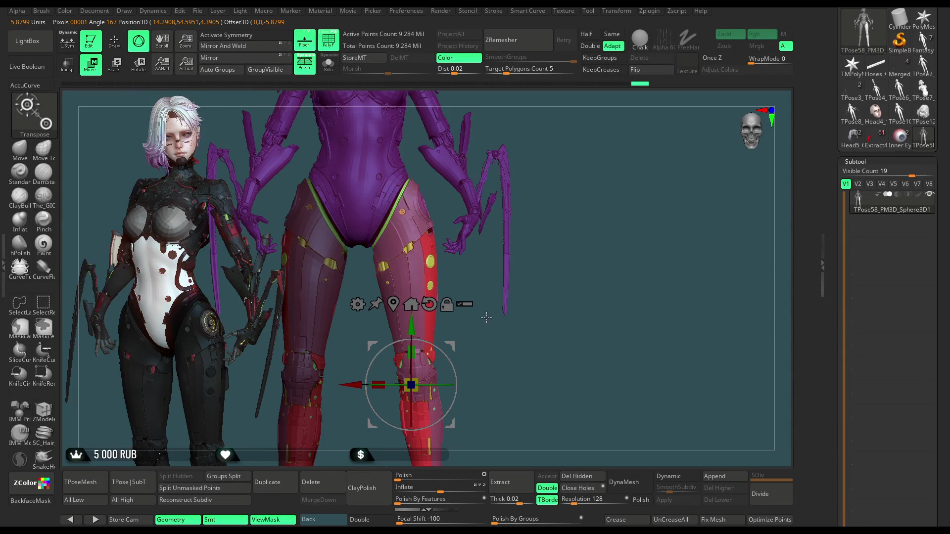
{"action": "mouse_move", "coordinate": [450, 345]}
{"action": "left_mouse_down", "text": "alt"}
{"action": "mouse_move", "coordinate": [445, 198]}
{"action": "mouse_move", "coordinate": [428, 225]}
{"action": "mouse_move", "coordinate": [519, 222]}
{"action": "mouse_move", "coordinate": [534, 183]}
{"action": "mouse_move", "coordinate": [568, 152]}
{"action": "mouse_move", "coordinate": [472, 327]}
{"action": "mouse_move", "coordinate": [450, 318]}
{"action": "mouse_move", "coordinate": [586, 315]}
{"action": "mouse_move", "coordinate": [596, 203]}
{"action": "mouse_move", "coordinate": [610, 185]}
{"action": "mouse_move", "coordinate": [600, 177]}
{"action": "mouse_move", "coordinate": [589, 208]}
{"action": "mouse_move", "coordinate": [571, 211]}
{"action": "left_mouse_up", "text": "alt"}
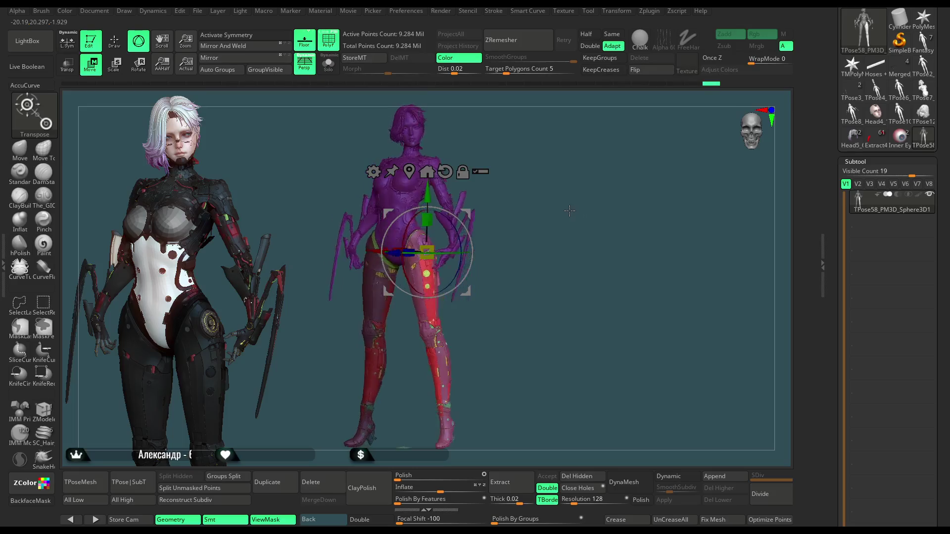
{"action": "mouse_move", "coordinate": [466, 282]}
{"action": "left_mouse_down"}
{"action": "mouse_move", "coordinate": [526, 212]}
{"action": "mouse_move", "coordinate": [516, 211]}
{"action": "mouse_move", "coordinate": [604, 215]}
{"action": "mouse_move", "coordinate": [596, 193]}
{"action": "mouse_move", "coordinate": [484, 355]}
{"action": "mouse_move", "coordinate": [447, 262]}
{"action": "left_mouse_up"}
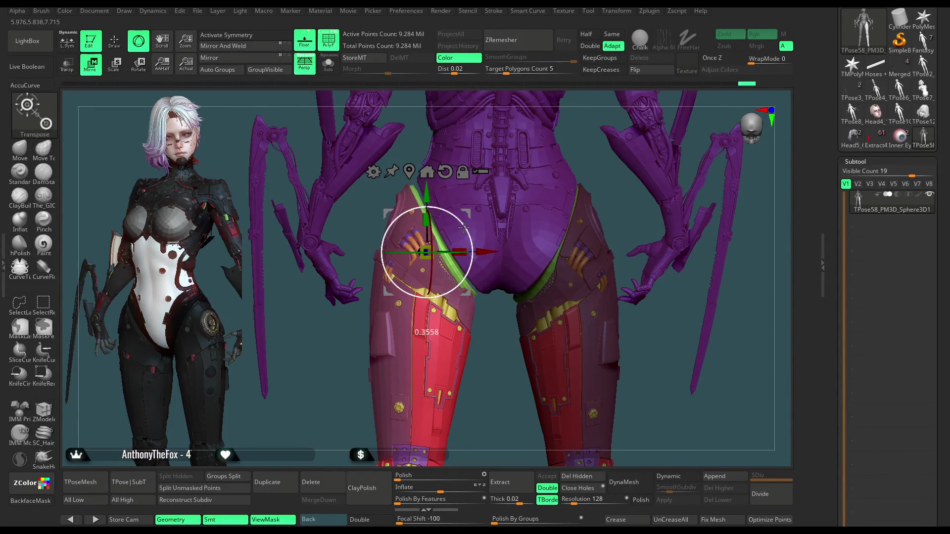
{"action": "mouse_move", "coordinate": [503, 347]}
{"action": "left_mouse_down"}
{"action": "mouse_move", "coordinate": [570, 348]}
{"action": "mouse_move", "coordinate": [544, 341]}
{"action": "left_mouse_up"}
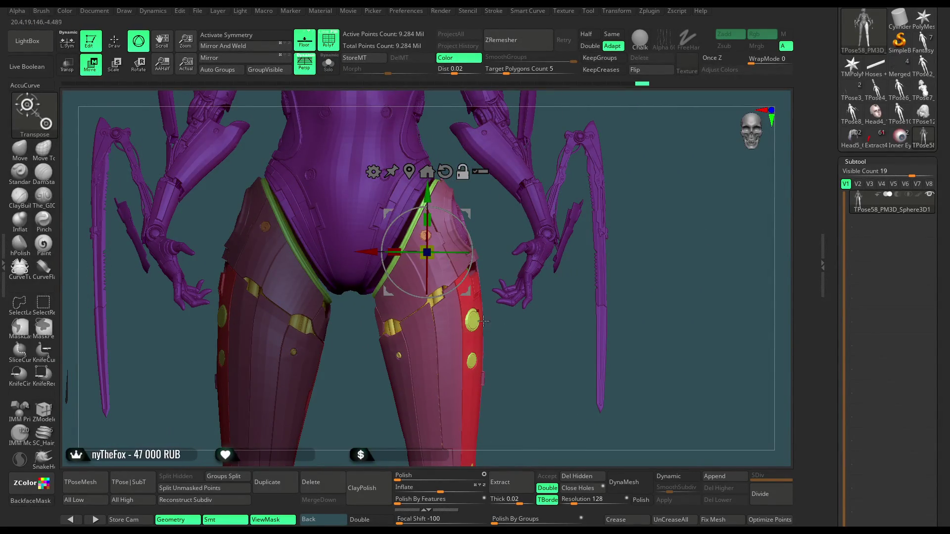
Step: Slide the leg armour piece sideways against the hip, then check the fit from the back
{"action": "left_click_drag", "start_coordinate": [368, 252], "coordinate": [450, 251]}
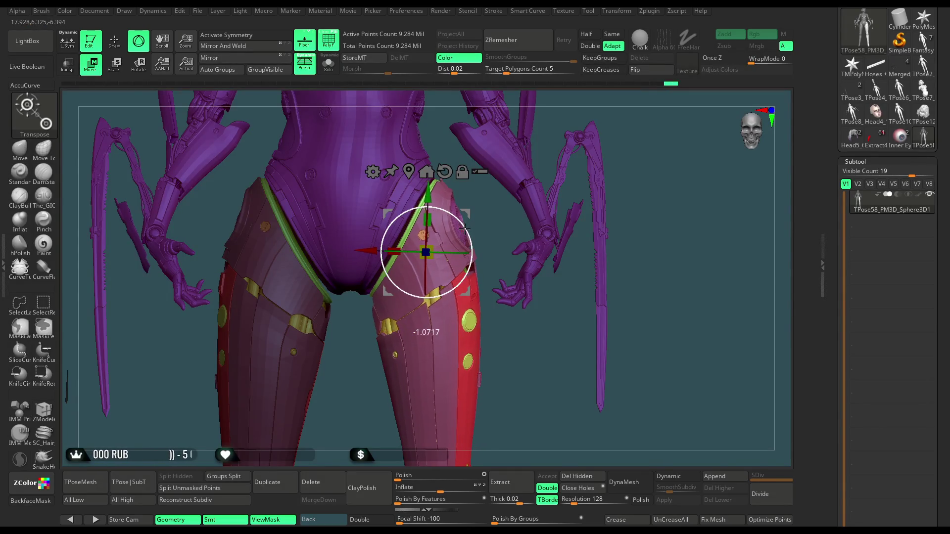
{"action": "scroll", "coordinate": [465, 227], "scroll_direction": "down", "scroll_amount": 3}
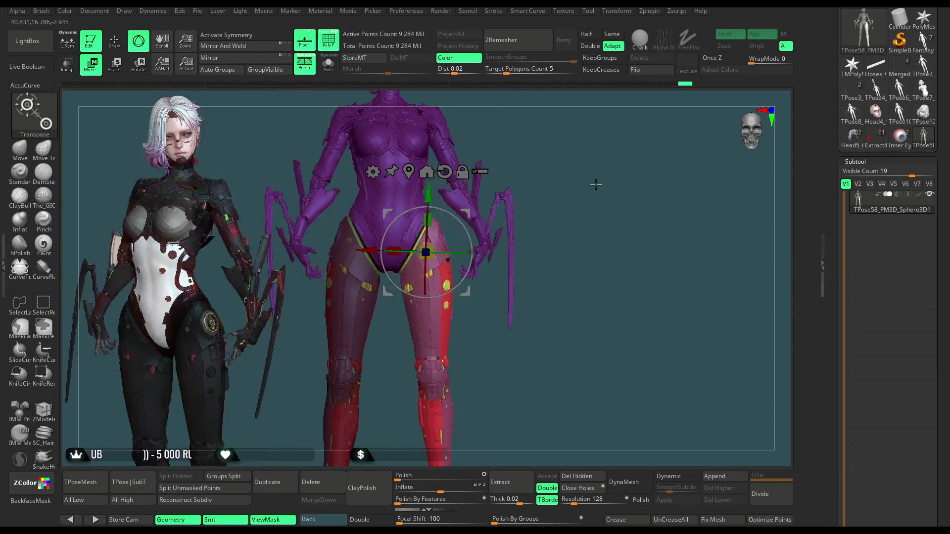
{"action": "left_click_drag", "start_coordinate": [593, 176], "coordinate": [499, 173]}
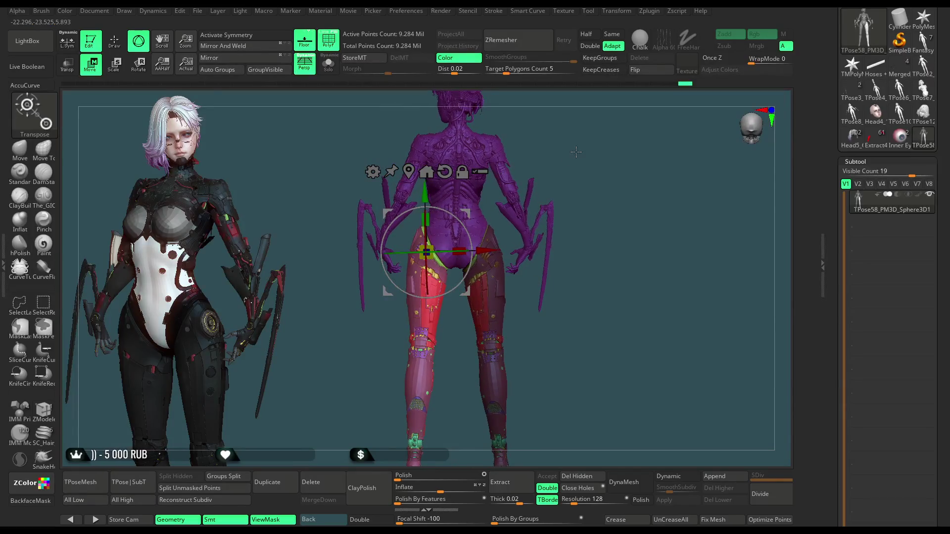
{"action": "scroll", "coordinate": [574, 345], "scroll_direction": "up", "scroll_amount": 3}
{"action": "left_click_drag", "start_coordinate": [575, 345], "coordinate": [489, 251]}
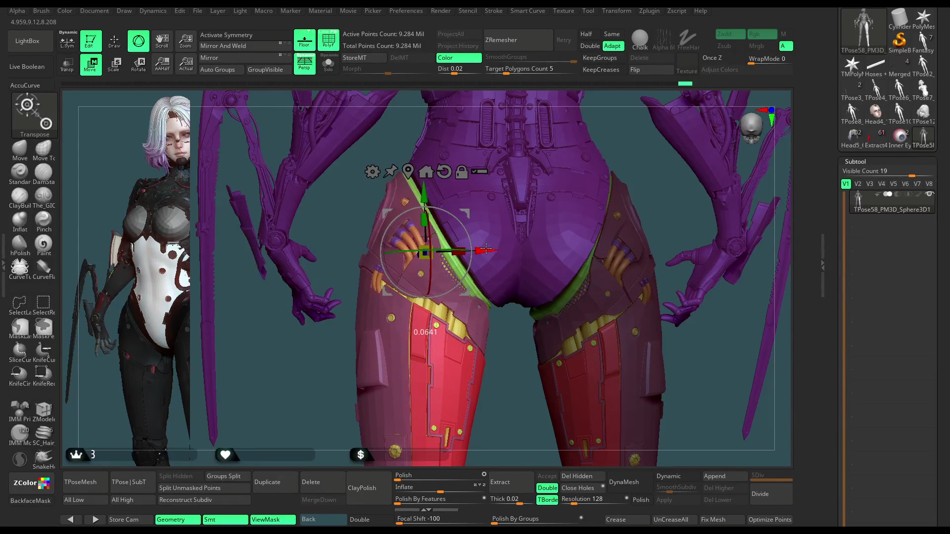
{"action": "mouse_move", "coordinate": [502, 349]}
{"action": "left_mouse_down"}
{"action": "mouse_move", "coordinate": [593, 353]}
{"action": "mouse_move", "coordinate": [551, 356]}
{"action": "mouse_move", "coordinate": [594, 272]}
{"action": "mouse_move", "coordinate": [610, 186]}
{"action": "mouse_move", "coordinate": [594, 171]}
{"action": "left_mouse_up"}
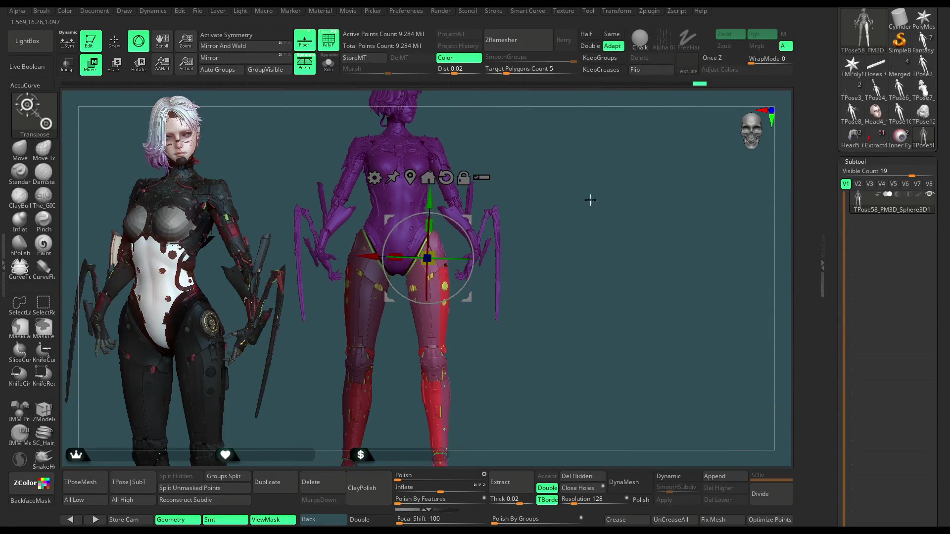
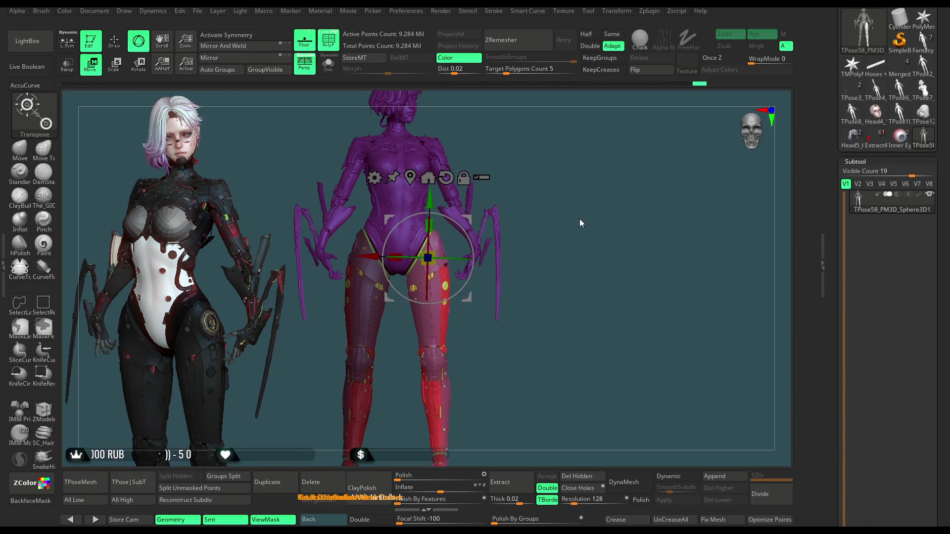
Step: Slide the purple figure along X beside the reference render, then orbit to frame its torso
{"action": "mouse_move", "coordinate": [583, 186]}
{"action": "left_mouse_down", "text": "alt"}
{"action": "mouse_move", "coordinate": [592, 227]}
{"action": "mouse_move", "coordinate": [632, 165]}
{"action": "mouse_move", "coordinate": [621, 163]}
{"action": "mouse_move", "coordinate": [625, 132]}
{"action": "mouse_move", "coordinate": [584, 140]}
{"action": "mouse_move", "coordinate": [577, 239]}
{"action": "mouse_move", "coordinate": [577, 174]}
{"action": "mouse_move", "coordinate": [607, 166]}
{"action": "mouse_move", "coordinate": [576, 223]}
{"action": "mouse_move", "coordinate": [607, 174]}
{"action": "mouse_move", "coordinate": [632, 189]}
{"action": "mouse_move", "coordinate": [621, 182]}
{"action": "mouse_move", "coordinate": [589, 193]}
{"action": "mouse_move", "coordinate": [559, 311]}
{"action": "mouse_move", "coordinate": [537, 224]}
{"action": "mouse_move", "coordinate": [560, 261]}
{"action": "left_mouse_up", "text": "alt"}
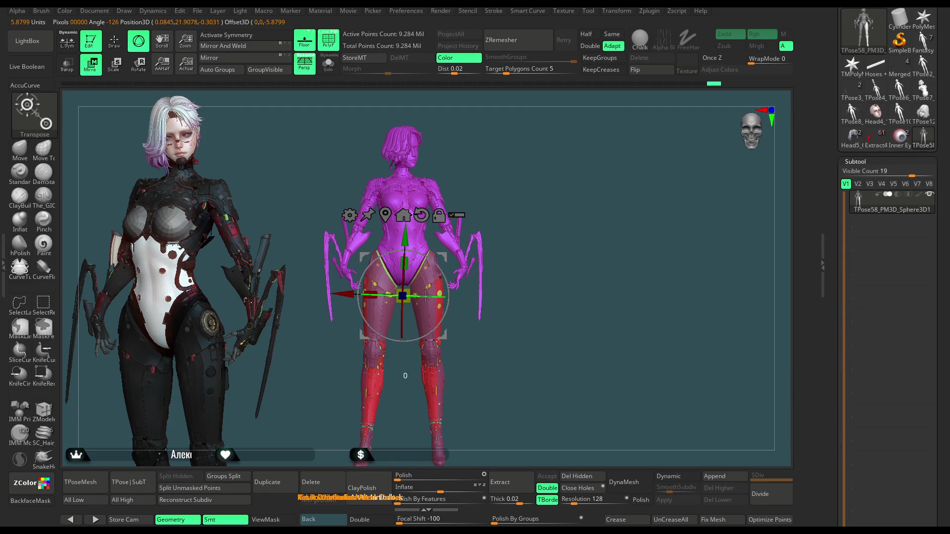
{"action": "left_click_drag", "start_coordinate": [427, 296], "coordinate": [420, 296]}
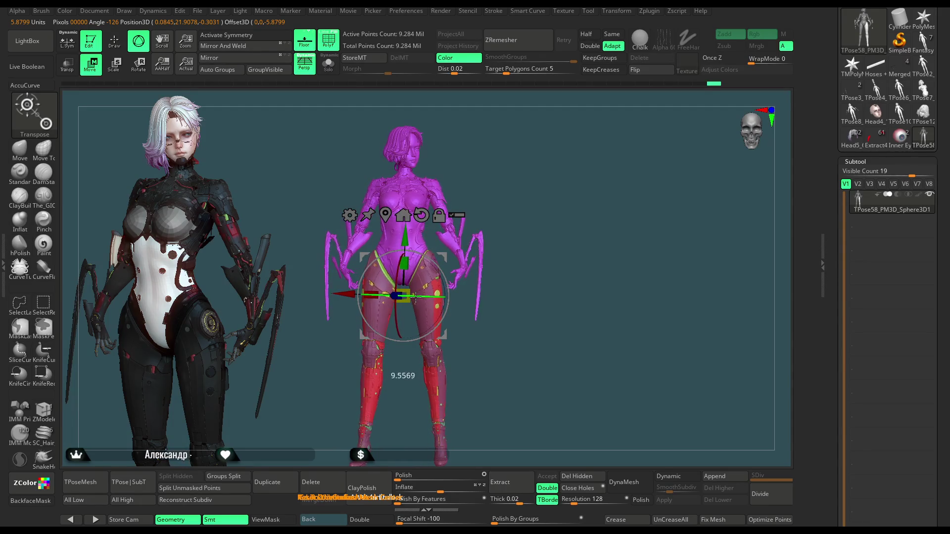
{"action": "mouse_move", "coordinate": [487, 182]}
{"action": "left_mouse_down"}
{"action": "mouse_move", "coordinate": [509, 181]}
{"action": "mouse_move", "coordinate": [496, 287]}
{"action": "mouse_move", "coordinate": [458, 301]}
{"action": "mouse_move", "coordinate": [475, 297]}
{"action": "mouse_move", "coordinate": [484, 235]}
{"action": "mouse_move", "coordinate": [501, 236]}
{"action": "left_mouse_up"}
{"action": "left_click_drag", "start_coordinate": [505, 200], "coordinate": [535, 148]}
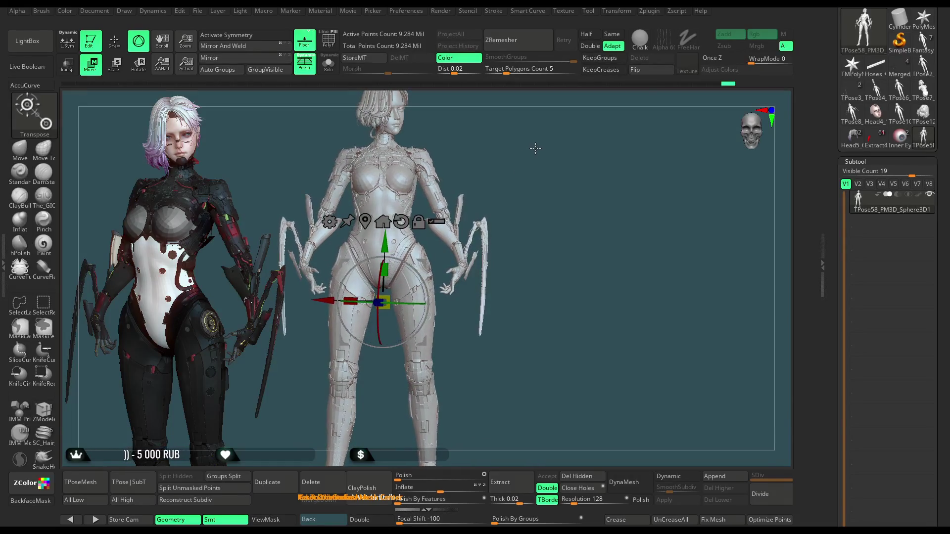
Step: Return to Draw mode, mask a band across the torso, and select the MaskLasso brush
{"action": "key", "text": "q"}
{"action": "scroll", "coordinate": [570, 197], "scroll_direction": "up", "scroll_amount": 3}
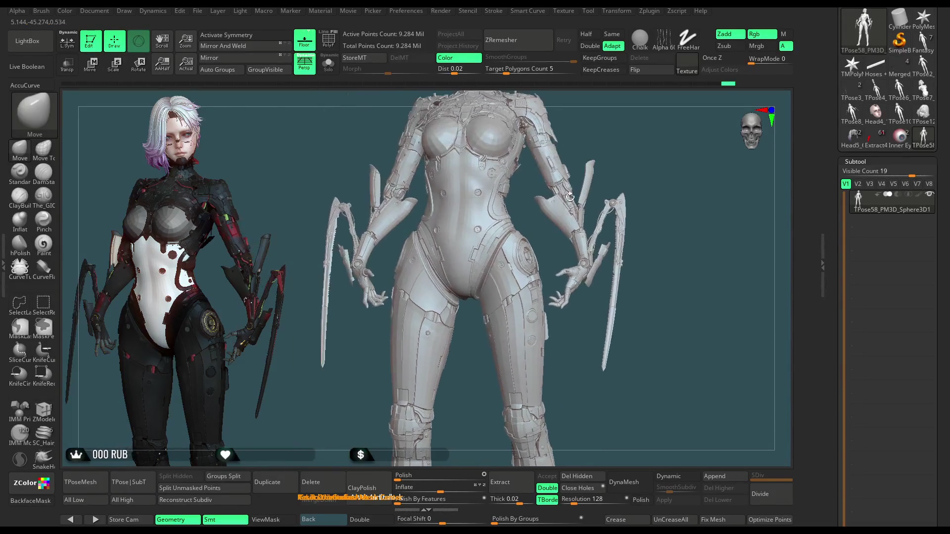
{"action": "key", "text": "ctrl"}
{"action": "scroll", "coordinate": [520, 211], "scroll_direction": "up", "scroll_amount": 5}
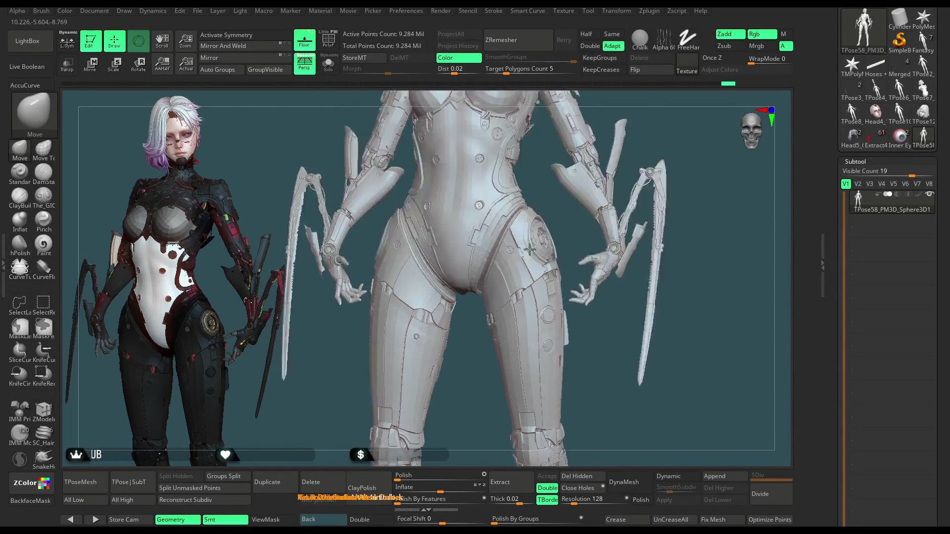
{"action": "key", "text": "ctrl"}
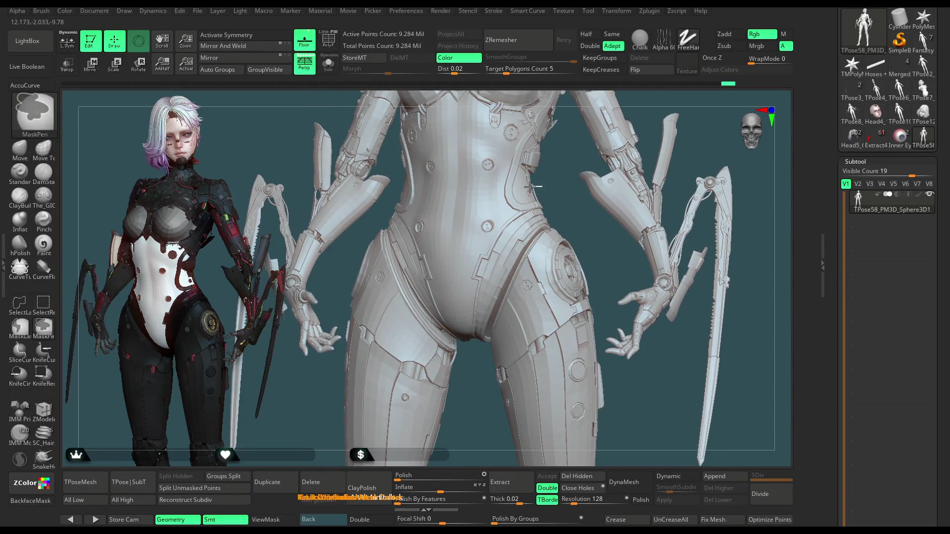
{"action": "mouse_move", "coordinate": [543, 184]}
{"action": "left_mouse_down", "text": "ctrl"}
{"action": "mouse_move", "coordinate": [406, 196]}
{"action": "mouse_move", "coordinate": [385, 230]}
{"action": "left_mouse_up", "text": "ctrl"}
{"action": "left_click", "coordinate": [20, 326]}
{"action": "key", "text": "ctrl"}
Step: Lasso-mask the hips, both thighs and both lower legs
{"action": "mouse_move", "coordinate": [554, 194]}
{"action": "left_mouse_down", "text": "ctrl"}
{"action": "mouse_move", "coordinate": [390, 202]}
{"action": "mouse_move", "coordinate": [346, 267]}
{"action": "mouse_move", "coordinate": [350, 306]}
{"action": "mouse_move", "coordinate": [438, 377]}
{"action": "mouse_move", "coordinate": [554, 363]}
{"action": "mouse_move", "coordinate": [599, 297]}
{"action": "left_mouse_up", "text": "ctrl"}
{"action": "mouse_move", "coordinate": [619, 398]}
{"action": "left_mouse_down", "text": "alt"}
{"action": "mouse_move", "coordinate": [603, 366]}
{"action": "mouse_move", "coordinate": [712, 154]}
{"action": "mouse_move", "coordinate": [575, 196]}
{"action": "left_mouse_up", "text": "alt"}
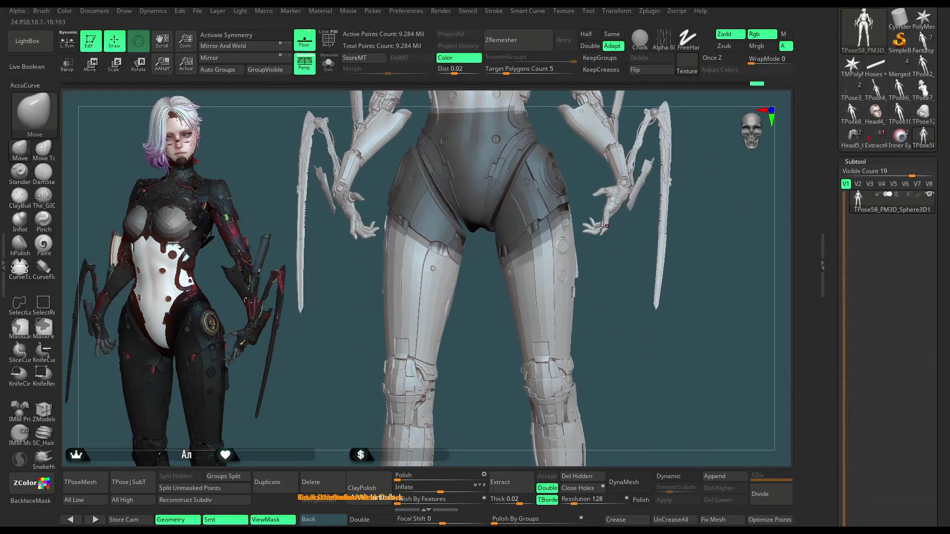
{"action": "mouse_move", "coordinate": [589, 311]}
{"action": "left_mouse_down", "text": "ctrl"}
{"action": "mouse_move", "coordinate": [495, 425]}
{"action": "mouse_move", "coordinate": [477, 195]}
{"action": "mouse_move", "coordinate": [617, 356]}
{"action": "mouse_move", "coordinate": [574, 256]}
{"action": "left_mouse_up", "text": "ctrl"}
{"action": "mouse_move", "coordinate": [583, 294]}
{"action": "left_mouse_down", "text": "ctrl"}
{"action": "mouse_move", "coordinate": [494, 250]}
{"action": "mouse_move", "coordinate": [559, 455]}
{"action": "mouse_move", "coordinate": [597, 421]}
{"action": "mouse_move", "coordinate": [618, 333]}
{"action": "mouse_move", "coordinate": [483, 351]}
{"action": "mouse_move", "coordinate": [518, 377]}
{"action": "mouse_move", "coordinate": [509, 408]}
{"action": "mouse_move", "coordinate": [341, 163]}
{"action": "left_mouse_up", "text": "ctrl"}
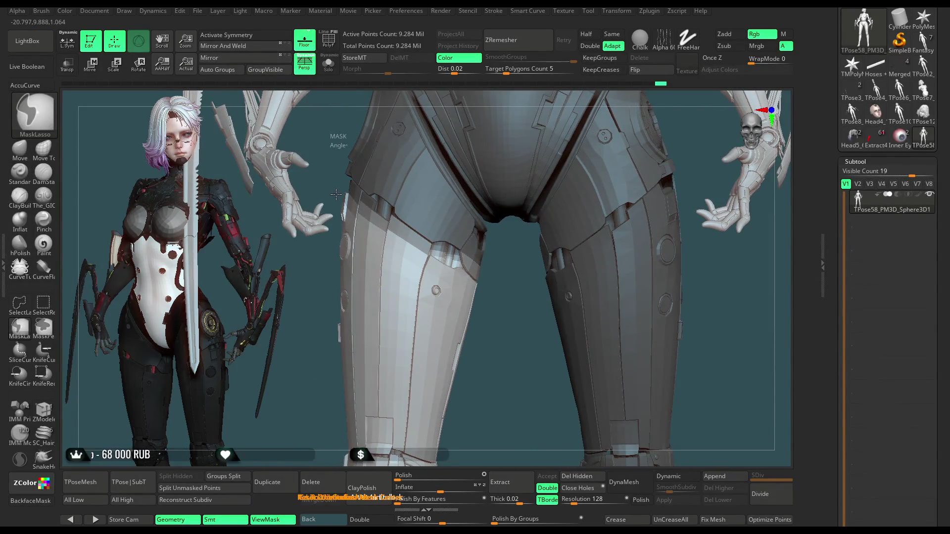
{"action": "mouse_move", "coordinate": [331, 275]}
{"action": "left_mouse_down", "text": "ctrl"}
{"action": "mouse_move", "coordinate": [494, 430]}
{"action": "mouse_move", "coordinate": [532, 208]}
{"action": "mouse_move", "coordinate": [490, 149]}
{"action": "left_mouse_up", "text": "ctrl"}
{"action": "mouse_move", "coordinate": [446, 208]}
{"action": "left_mouse_down", "text": "alt"}
{"action": "mouse_move", "coordinate": [499, 241]}
{"action": "mouse_move", "coordinate": [517, 230]}
{"action": "mouse_move", "coordinate": [455, 188]}
{"action": "mouse_move", "coordinate": [389, 369]}
{"action": "mouse_move", "coordinate": [394, 349]}
{"action": "mouse_move", "coordinate": [629, 277]}
{"action": "mouse_move", "coordinate": [547, 388]}
{"action": "mouse_move", "coordinate": [560, 217]}
{"action": "mouse_move", "coordinate": [564, 243]}
{"action": "mouse_move", "coordinate": [579, 203]}
{"action": "mouse_move", "coordinate": [562, 203]}
{"action": "left_mouse_up", "text": "alt"}
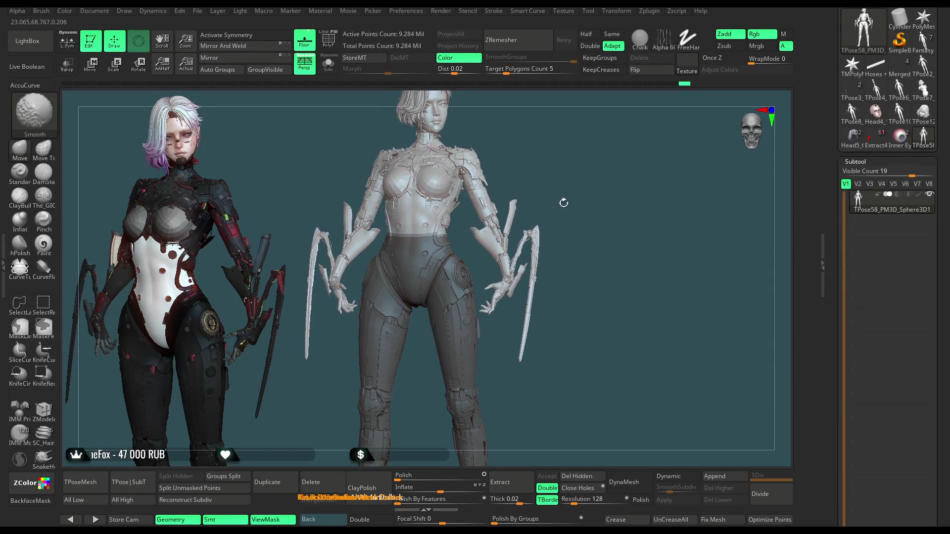
Step: Blur the mask edge across the hips twice and orbit to check it from the back
{"action": "left_click", "coordinate": [420, 269], "text": "ctrl"}
{"action": "left_click", "coordinate": [419, 270], "text": "ctrl"}
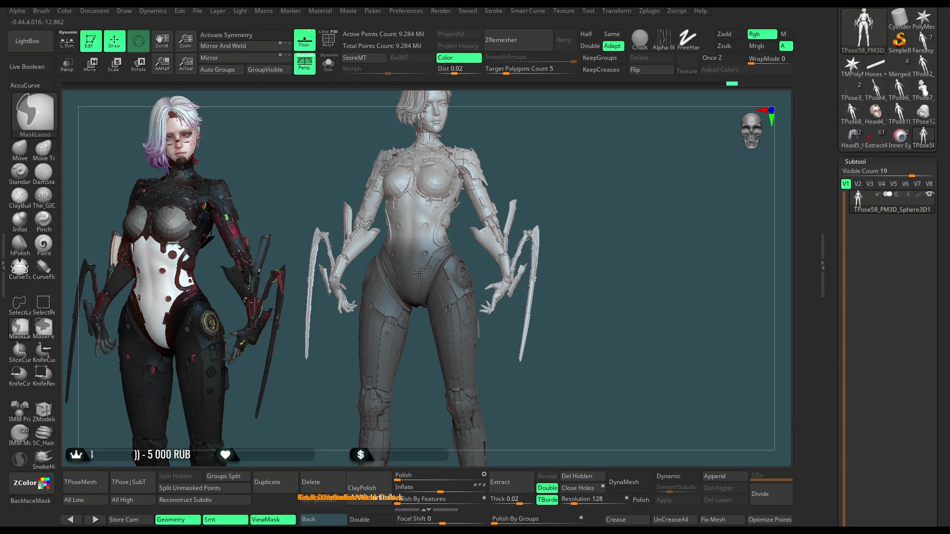
{"action": "mouse_move", "coordinate": [564, 165]}
{"action": "left_mouse_down"}
{"action": "mouse_move", "coordinate": [526, 168]}
{"action": "mouse_move", "coordinate": [642, 159]}
{"action": "left_mouse_up"}
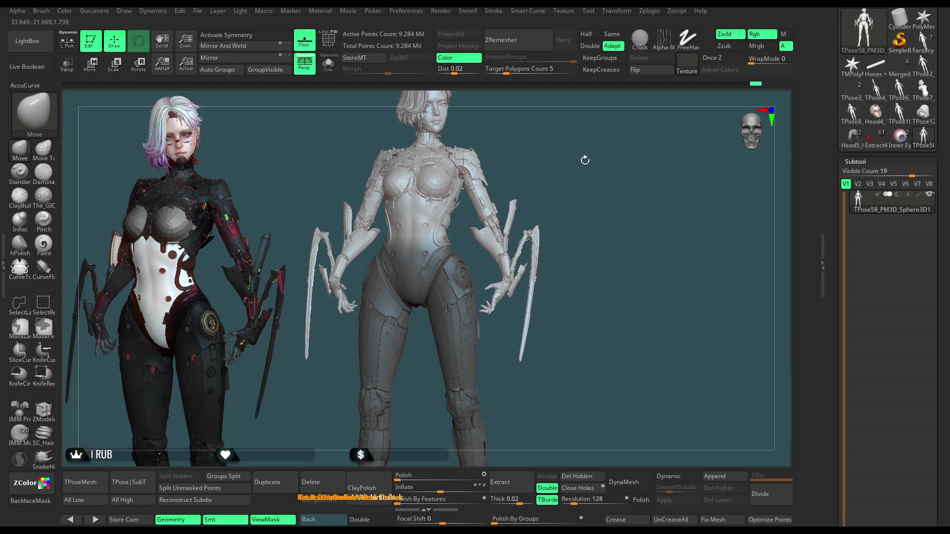
{"action": "left_click_drag", "start_coordinate": [574, 150], "coordinate": [529, 177], "text": "alt"}
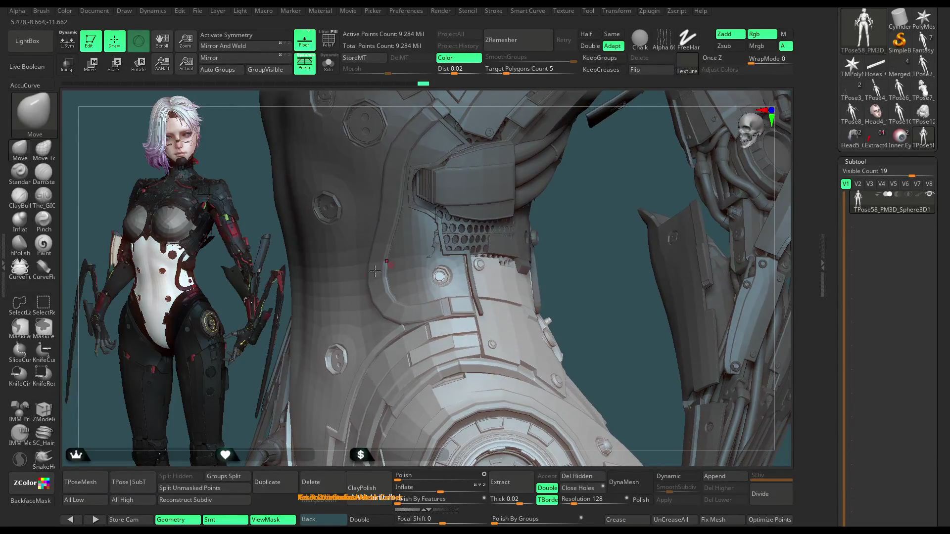
{"action": "key", "text": "space"}
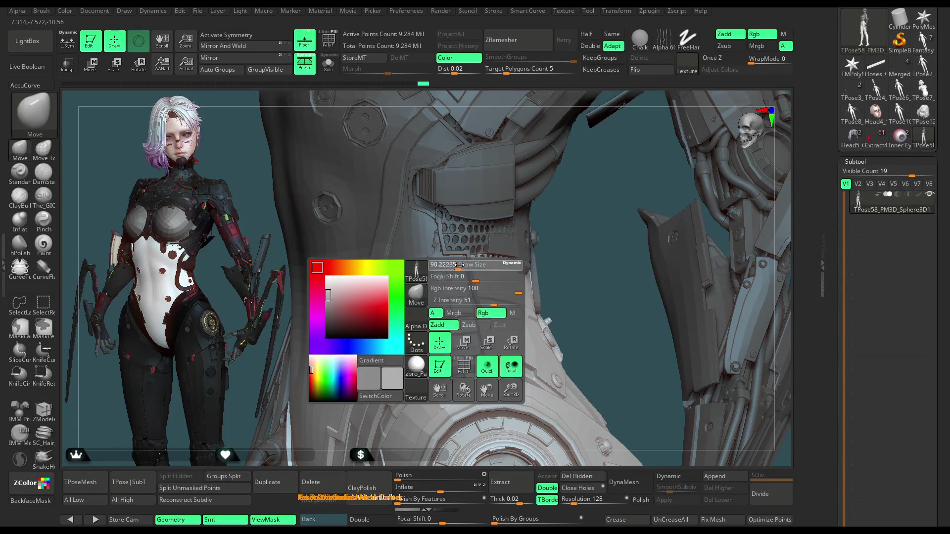
{"action": "key", "text": "ctrl"}
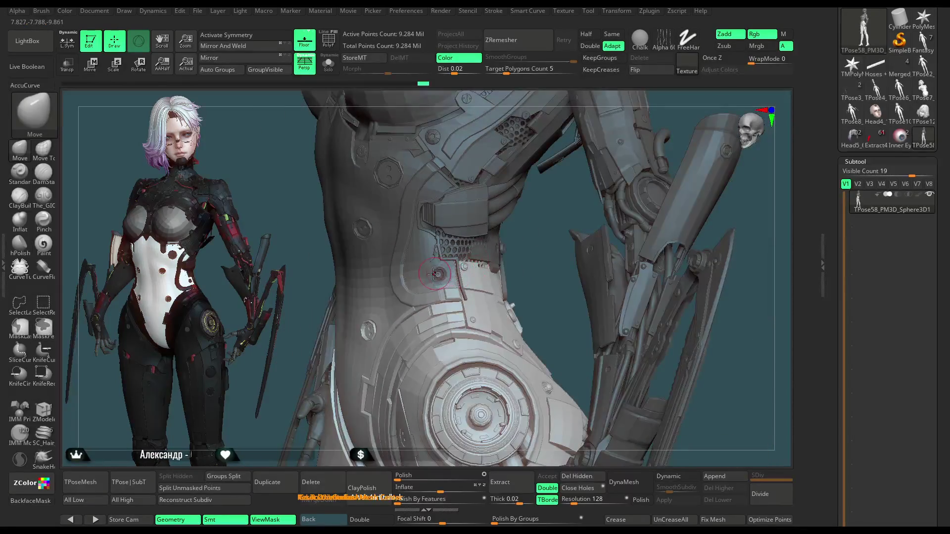
Step: Try a Transpose bend and turn of the torso, then undo both
{"action": "key", "text": "w"}
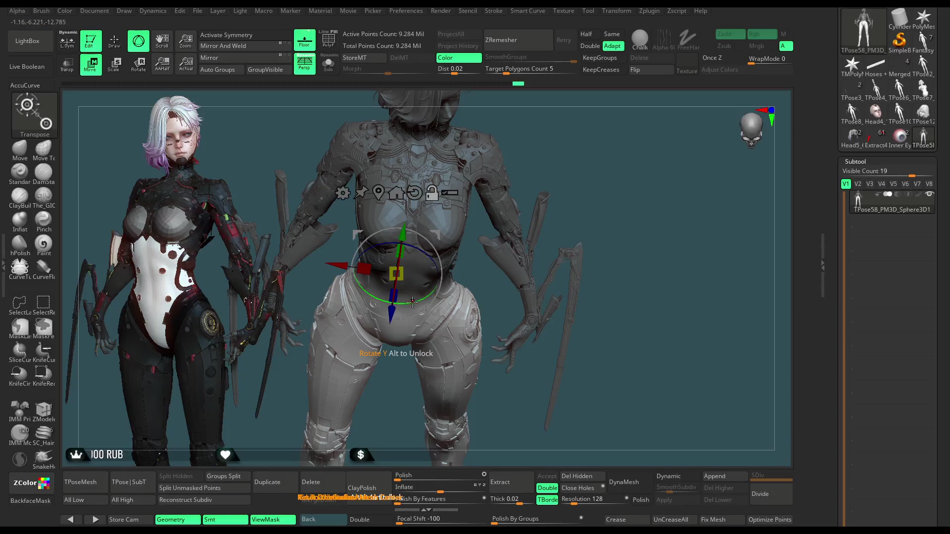
{"action": "left_click_drag", "start_coordinate": [340, 268], "coordinate": [349, 270]}
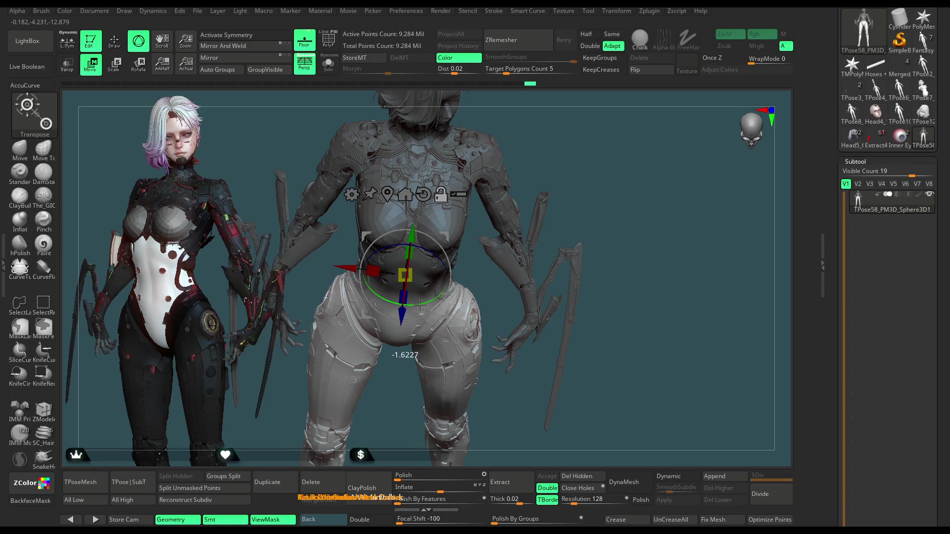
{"action": "key", "text": "ctrl+z"}
{"action": "key", "text": "ctrl+z"}
{"action": "mouse_move", "coordinate": [443, 269]}
{"action": "left_mouse_down"}
{"action": "mouse_move", "coordinate": [495, 168]}
{"action": "mouse_move", "coordinate": [575, 172]}
{"action": "left_mouse_up"}
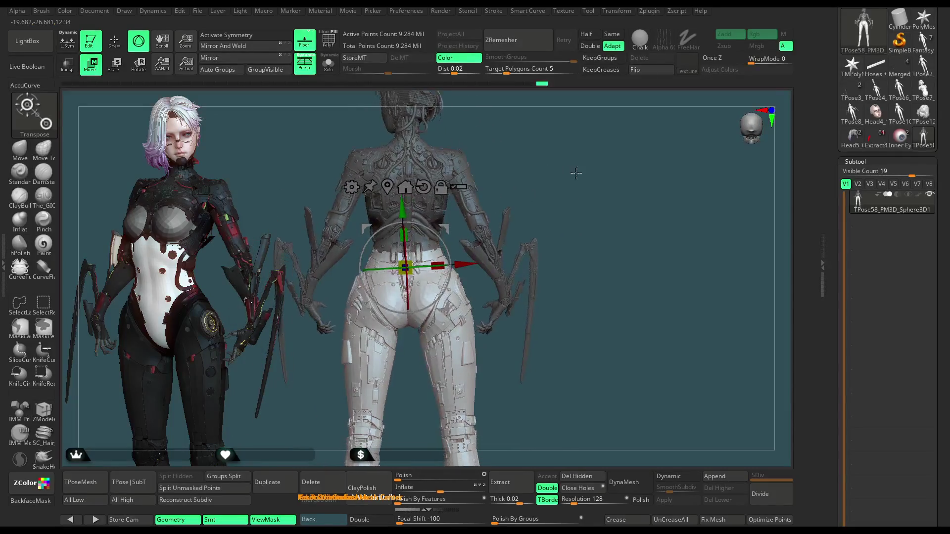
{"action": "key", "text": "ctrl+z"}
{"action": "key", "text": "ctrl+z"}
{"action": "key", "text": "ctrl+z"}
Step: Turn on Polyframe and isolate the leg armour polygroup
{"action": "key", "text": "q"}
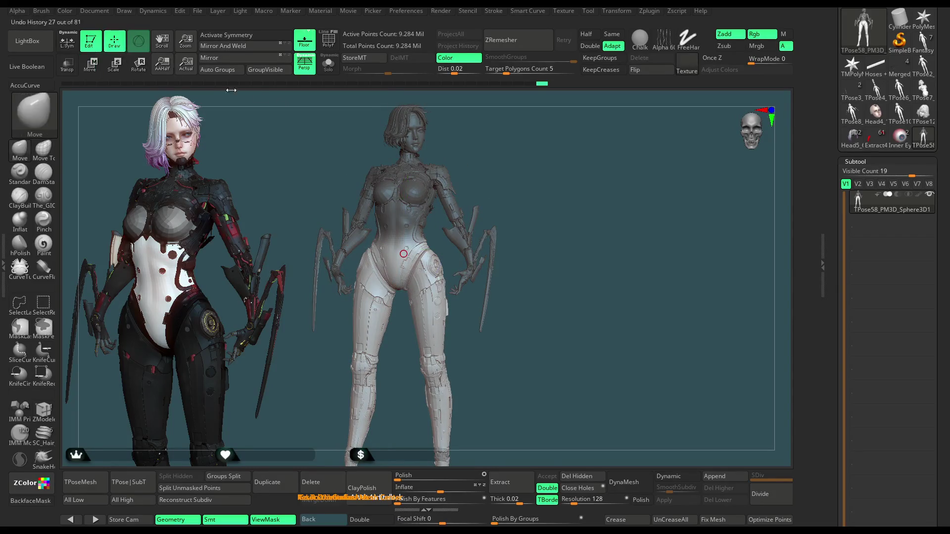
{"action": "scroll", "coordinate": [572, 213], "scroll_direction": "up", "scroll_amount": 5}
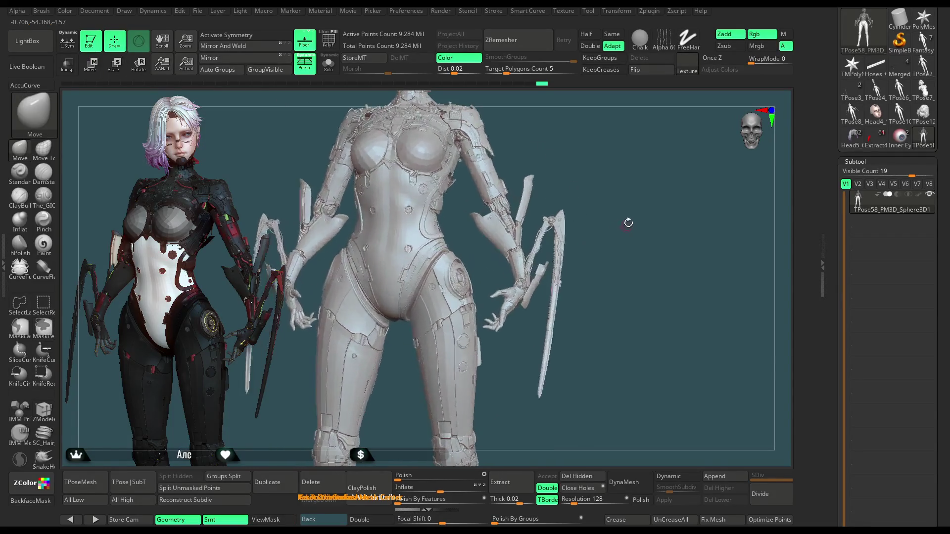
{"action": "left_click", "coordinate": [346, 53]}
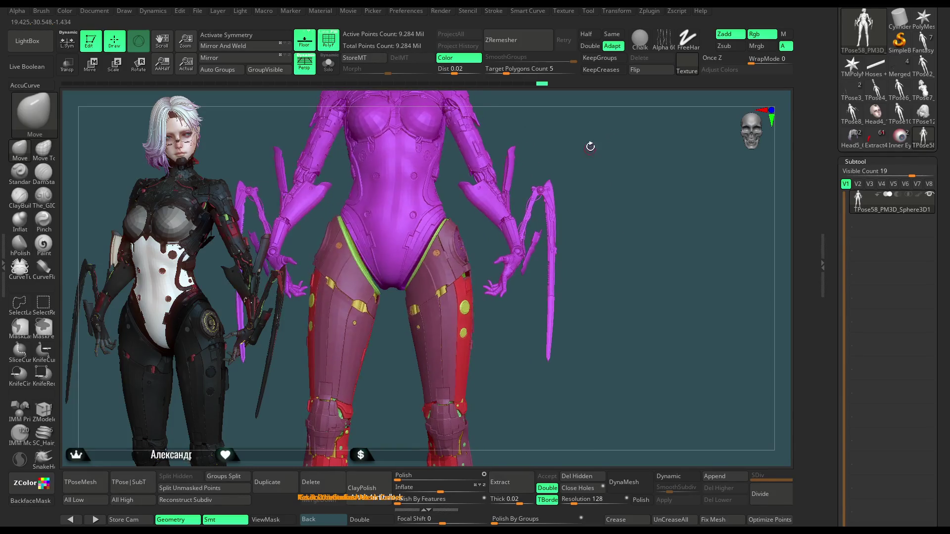
{"action": "key", "text": "ctrl+shift"}
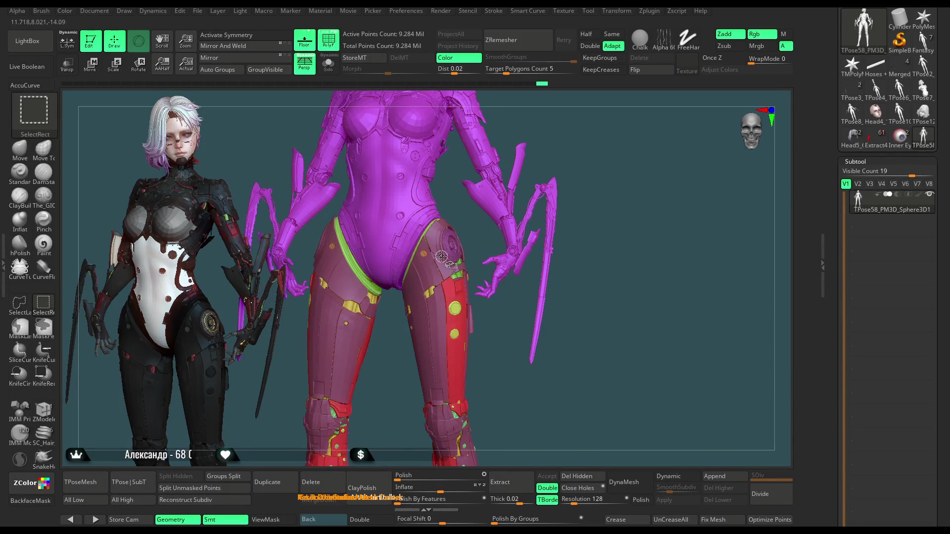
{"action": "left_click", "coordinate": [441, 255], "text": "ctrl+shift"}
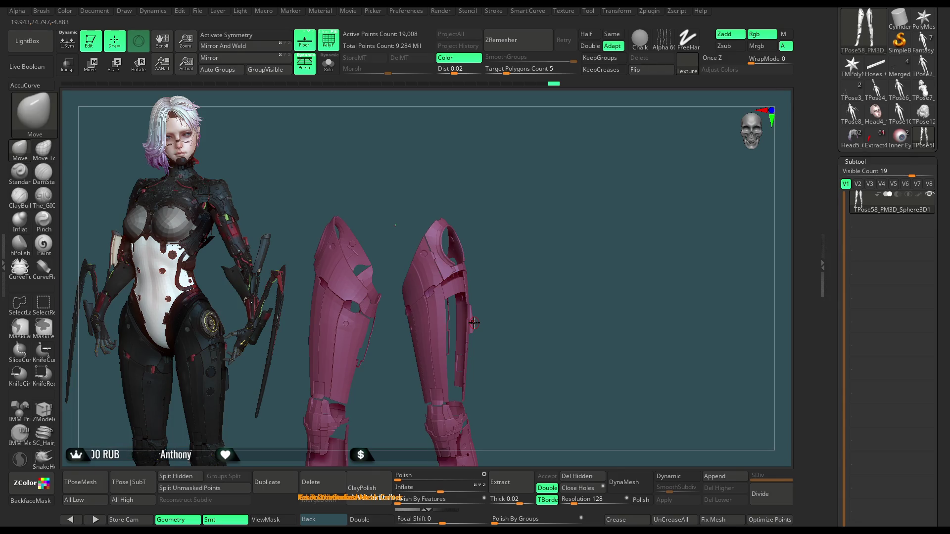
Step: Unhide all parts, then hide the orange, blue, green and wire hoop pieces on the legs
{"action": "key", "text": "ctrl+shift"}
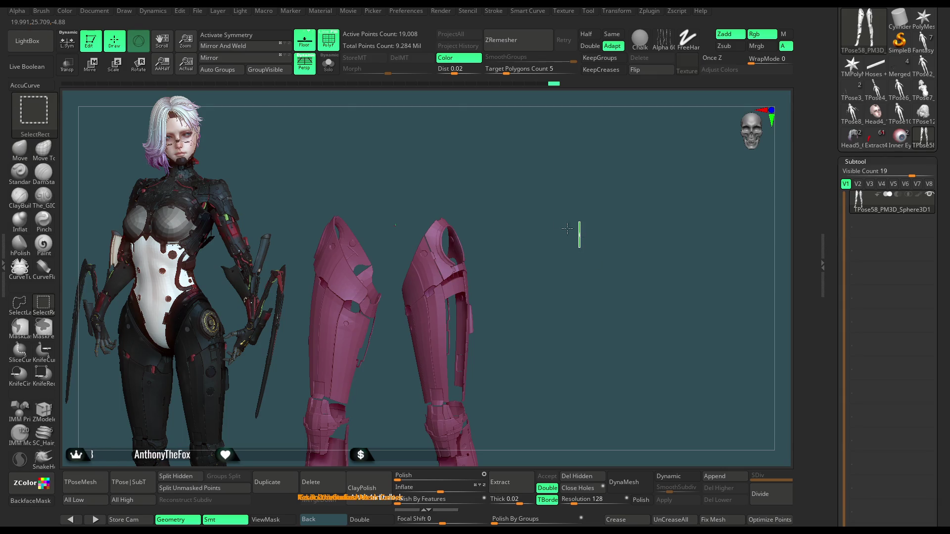
{"action": "left_click", "coordinate": [567, 229], "text": "ctrl+shift"}
{"action": "mouse_move", "coordinate": [621, 185]}
{"action": "left_mouse_down", "text": "alt"}
{"action": "mouse_move", "coordinate": [513, 237]}
{"action": "mouse_move", "coordinate": [401, 224]}
{"action": "left_mouse_up", "text": "alt"}
{"action": "key", "text": "ctrl+shift"}
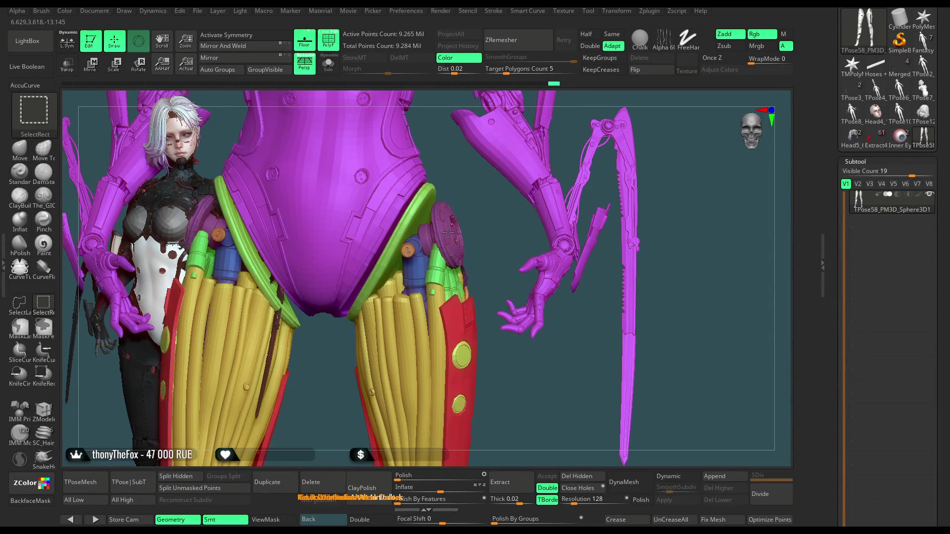
{"action": "left_click", "coordinate": [448, 232], "text": "ctrl+shift"}
{"action": "left_click", "coordinate": [467, 237], "text": "ctrl+shift"}
{"action": "mouse_move", "coordinate": [488, 243]}
{"action": "left_mouse_down", "text": "alt"}
{"action": "mouse_move", "coordinate": [544, 188]}
{"action": "mouse_move", "coordinate": [632, 145]}
{"action": "mouse_move", "coordinate": [582, 213]}
{"action": "mouse_move", "coordinate": [466, 238]}
{"action": "left_mouse_up", "text": "alt"}
{"action": "key", "text": "ctrl+shift"}
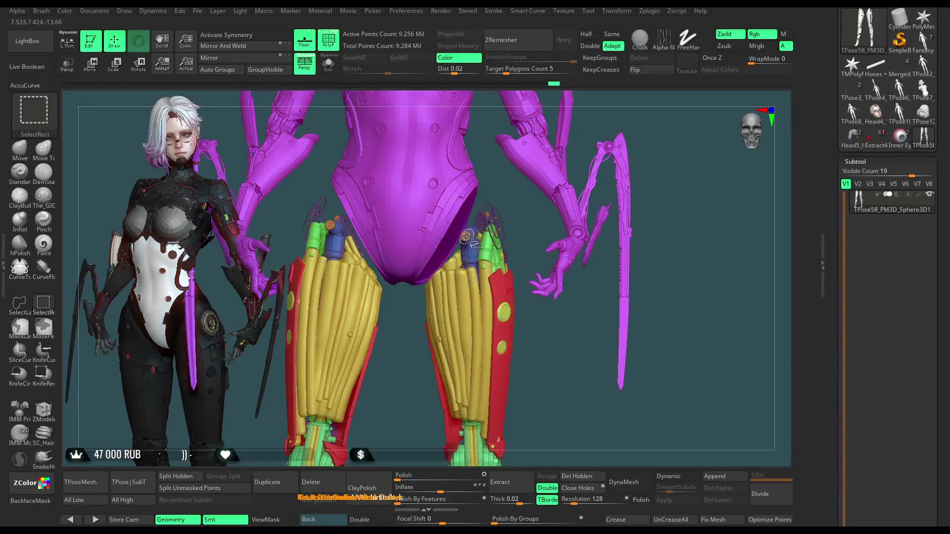
{"action": "left_click", "coordinate": [467, 238], "text": "ctrl+alt+shift"}
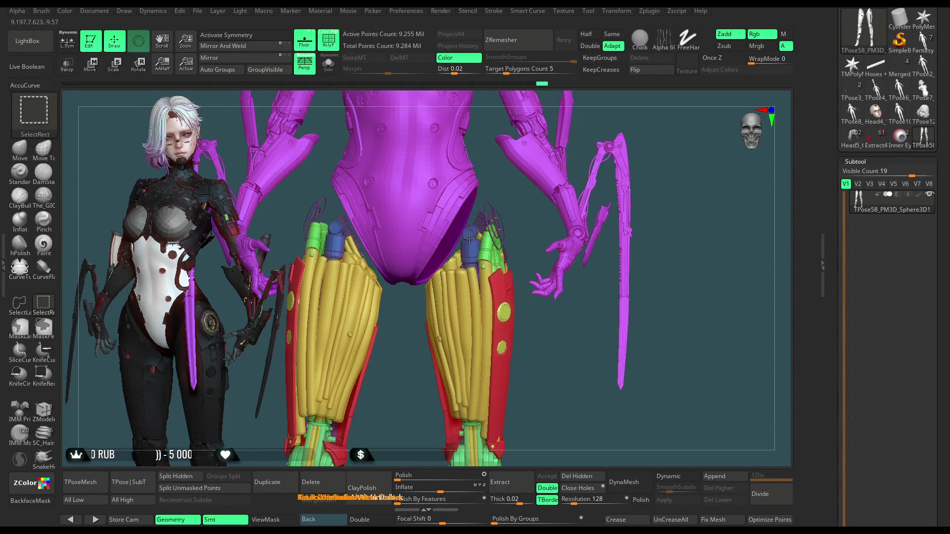
{"action": "left_click", "coordinate": [469, 240], "text": "ctrl+alt+shift"}
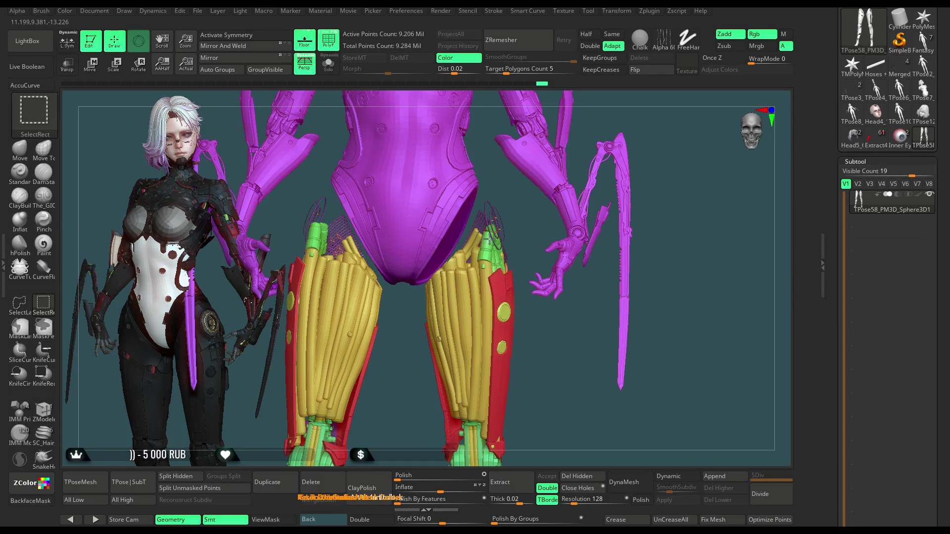
{"action": "left_click", "coordinate": [489, 239], "text": "ctrl+alt+shift"}
{"action": "left_click", "coordinate": [495, 222], "text": "ctrl+alt+shift"}
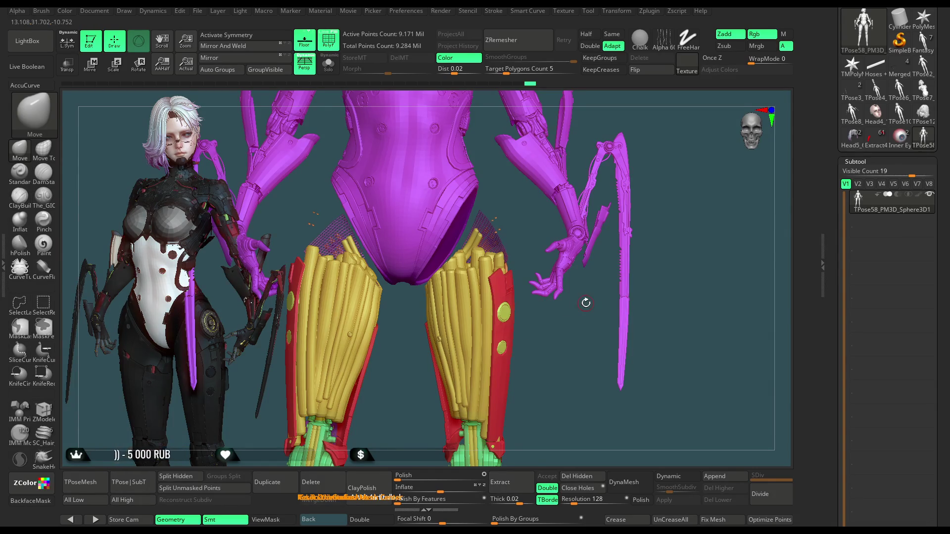
Step: Hide the hatched and yellow strand meshes, then show everything and frame torso and legs
{"action": "key", "text": "ctrl+shift"}
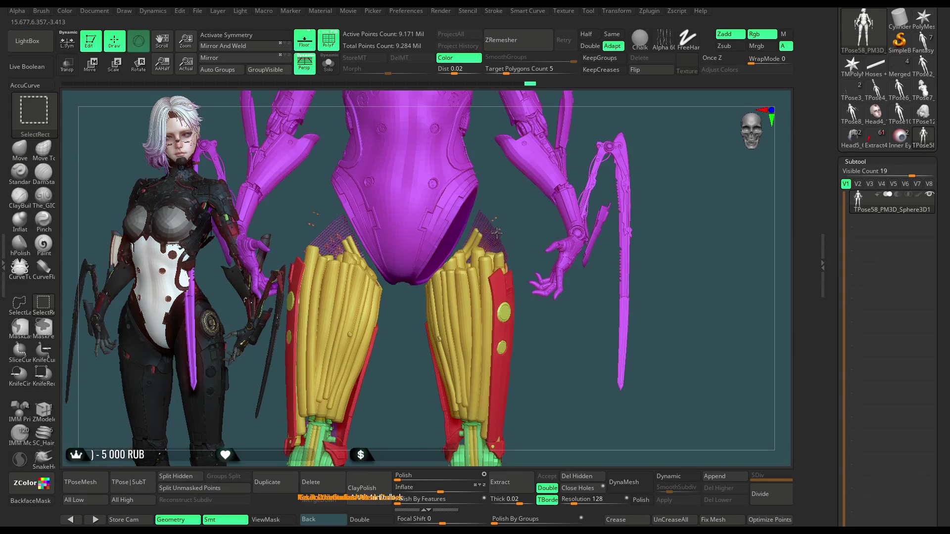
{"action": "left_click", "coordinate": [498, 216], "text": "ctrl+alt+shift"}
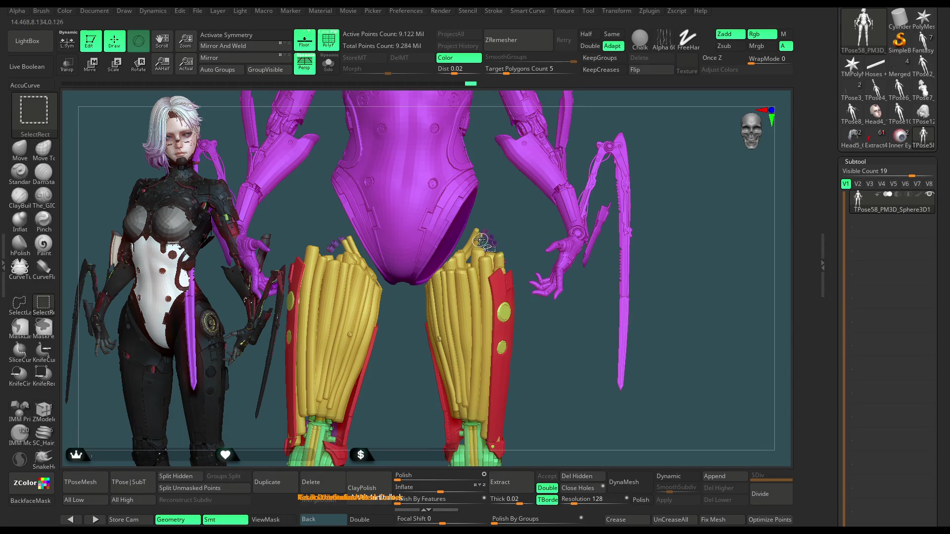
{"action": "left_click", "coordinate": [479, 238], "text": "ctrl+alt+shift"}
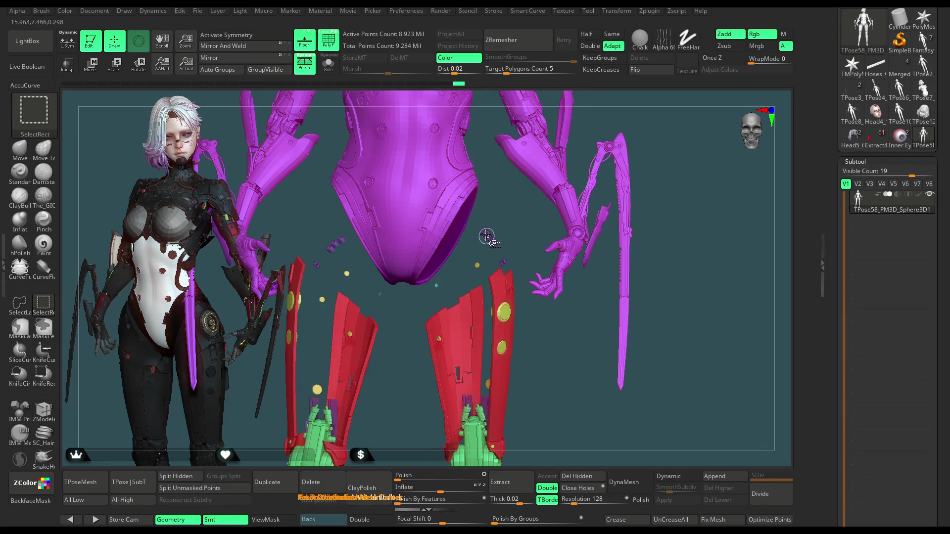
{"action": "left_click", "coordinate": [663, 131], "text": "ctrl+shift"}
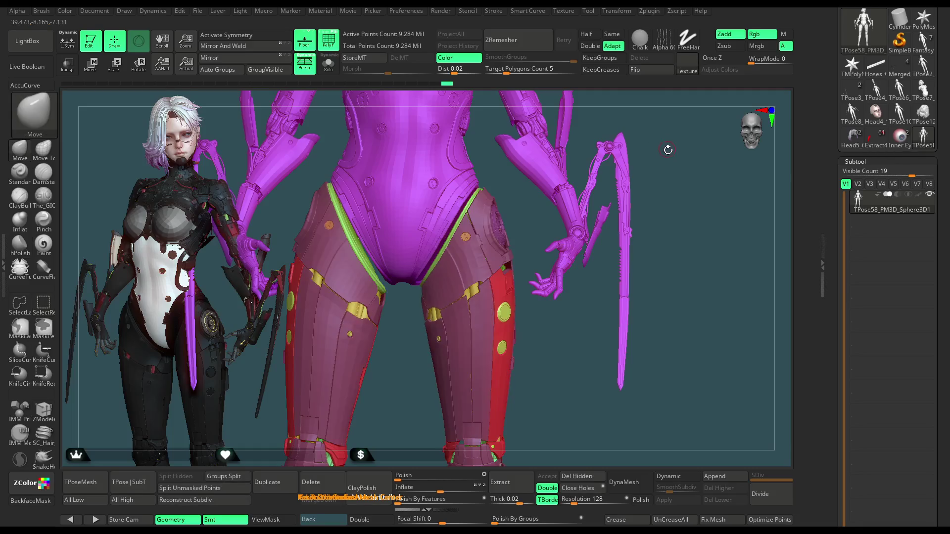
{"action": "left_click_drag", "start_coordinate": [665, 148], "coordinate": [542, 163], "text": "alt"}
Step: Show only the legs and mask the right leg with MaskRect and MaskLasso
{"action": "key", "text": "ctrl+shift"}
{"action": "left_click", "coordinate": [429, 190], "text": "ctrl+shift"}
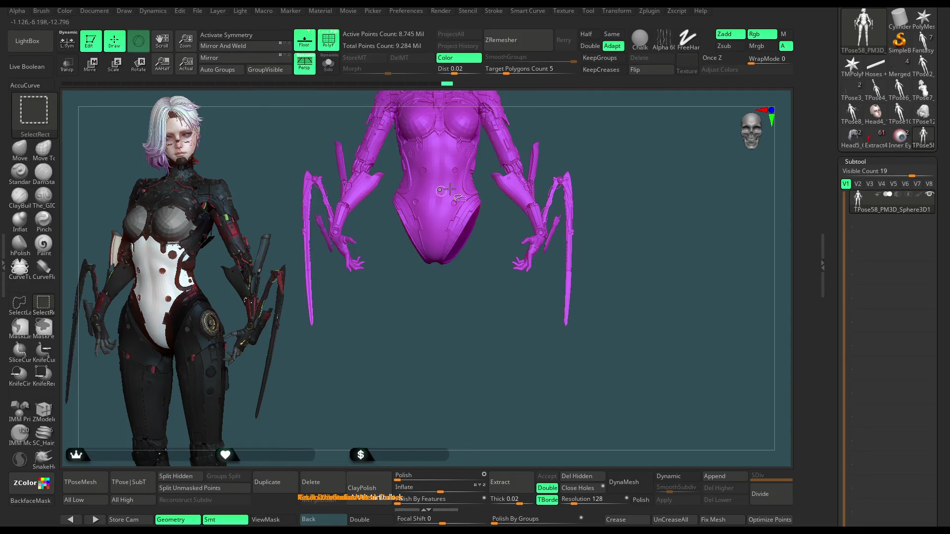
{"action": "left_click_drag", "start_coordinate": [631, 163], "coordinate": [530, 195], "text": "ctrl+shift"}
{"action": "mouse_move", "coordinate": [486, 161]}
{"action": "left_mouse_down", "text": "ctrl"}
{"action": "mouse_move", "coordinate": [442, 235]}
{"action": "mouse_move", "coordinate": [441, 280]}
{"action": "left_mouse_up", "text": "ctrl"}
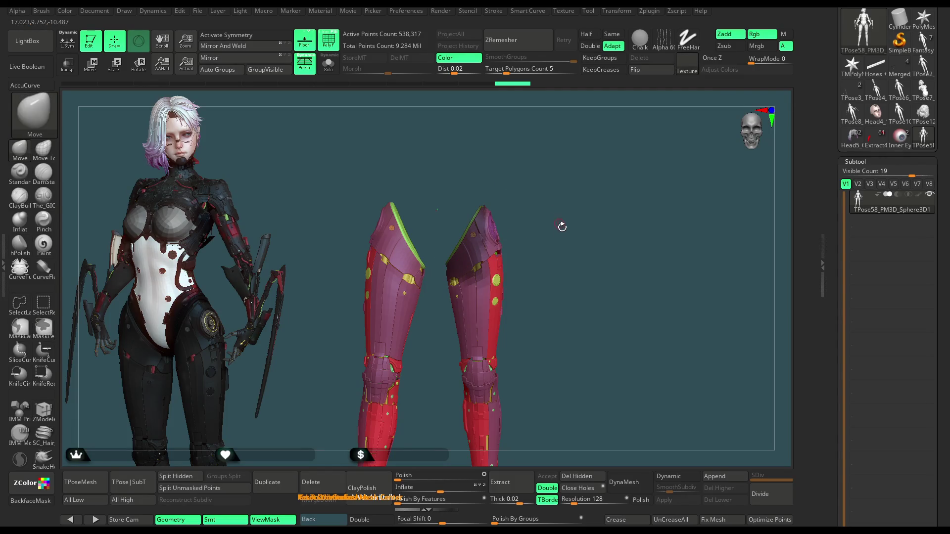
{"action": "key", "text": "f"}
{"action": "left_click", "coordinate": [20, 328]}
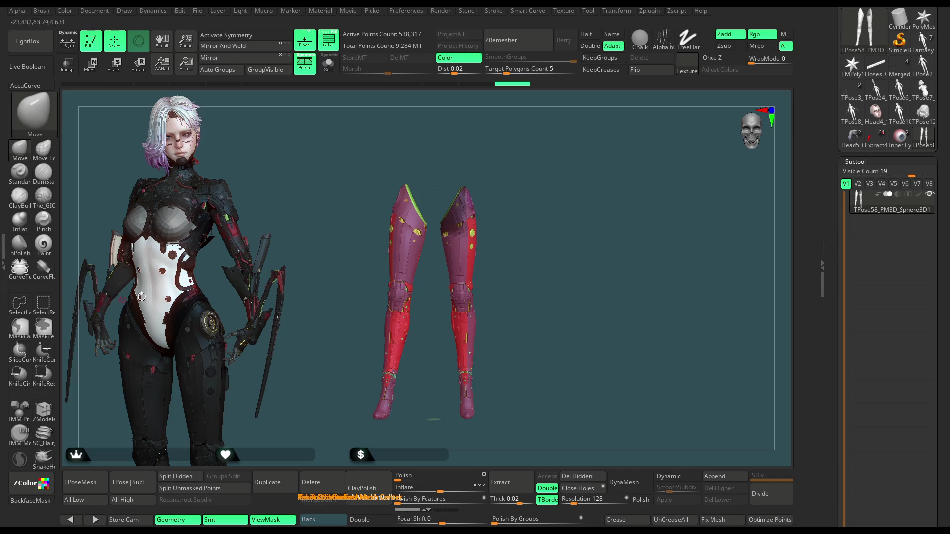
{"action": "mouse_move", "coordinate": [491, 164]}
{"action": "left_mouse_down", "text": "ctrl"}
{"action": "mouse_move", "coordinate": [442, 185]}
{"action": "mouse_move", "coordinate": [429, 261]}
{"action": "mouse_move", "coordinate": [489, 166]}
{"action": "left_mouse_up", "text": "ctrl"}
Step: Unhide the body and place the Move Transpose pivot on the hip
{"action": "left_click", "coordinate": [541, 229], "text": "ctrl+shift"}
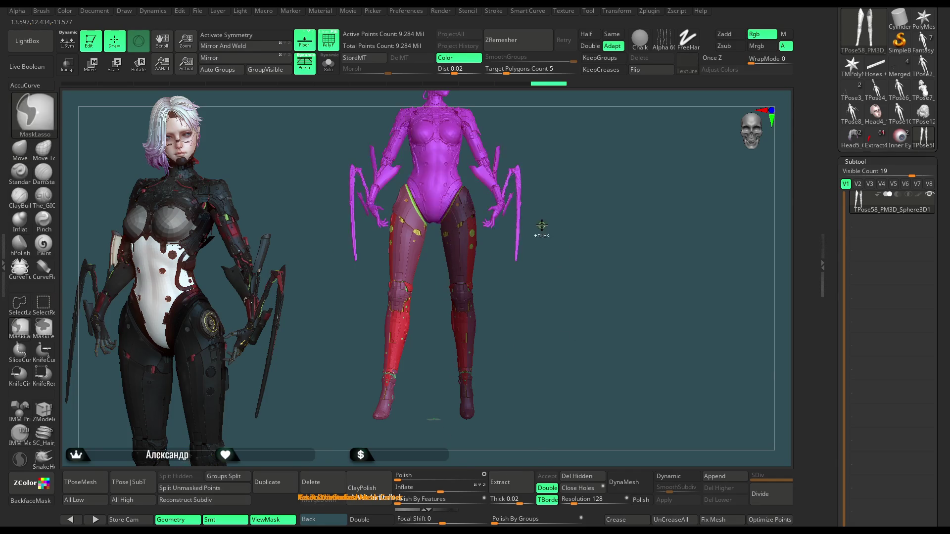
{"action": "mouse_move", "coordinate": [553, 184]}
{"action": "left_mouse_down"}
{"action": "mouse_move", "coordinate": [568, 209]}
{"action": "mouse_move", "coordinate": [542, 209]}
{"action": "mouse_move", "coordinate": [596, 139]}
{"action": "mouse_move", "coordinate": [590, 144]}
{"action": "left_mouse_up"}
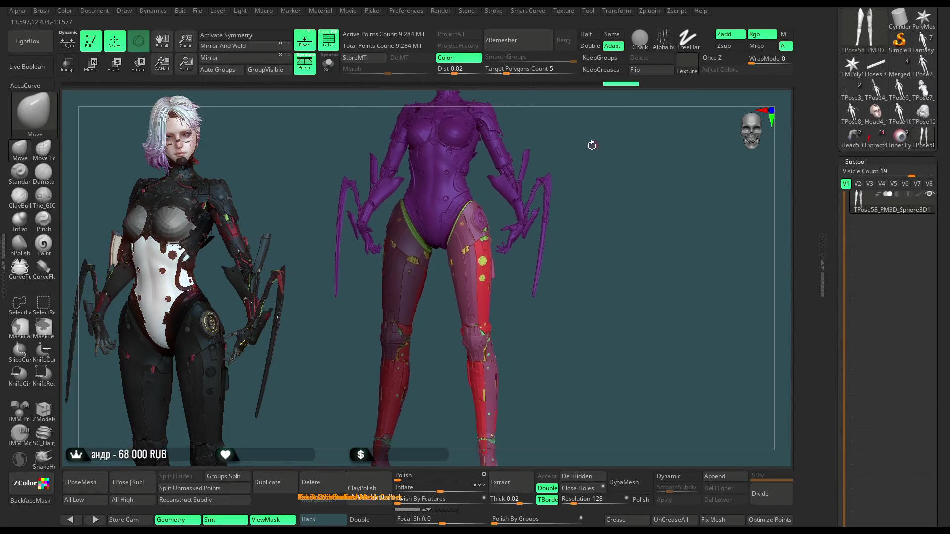
{"action": "left_click", "coordinate": [93, 66]}
{"action": "left_click_drag", "start_coordinate": [442, 199], "coordinate": [472, 233], "text": "alt"}
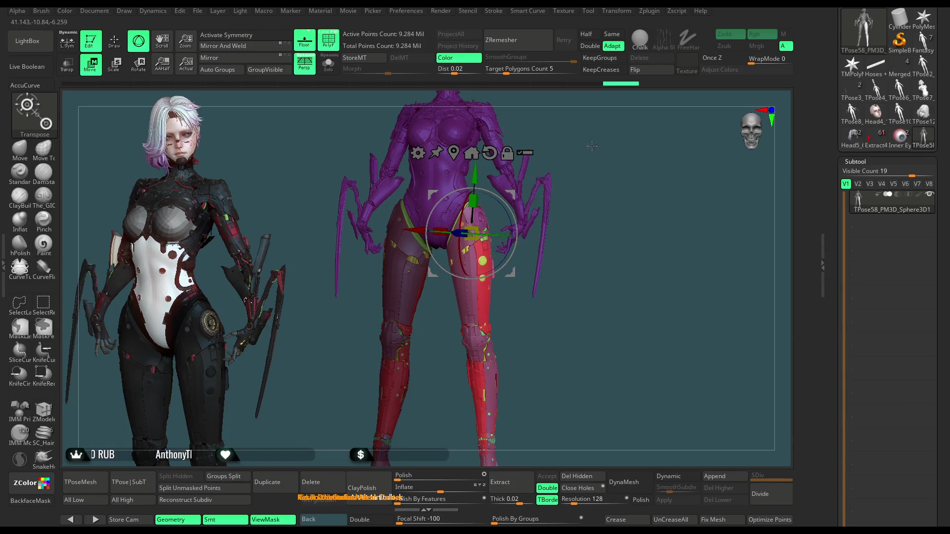
Step: From a back view of the hips, rotate the masked leg armour slightly on its Y ring
{"action": "mouse_move", "coordinate": [601, 165]}
{"action": "left_mouse_down", "text": "alt"}
{"action": "mouse_move", "coordinate": [577, 238]}
{"action": "mouse_move", "coordinate": [516, 223]}
{"action": "mouse_move", "coordinate": [500, 235]}
{"action": "mouse_move", "coordinate": [643, 189]}
{"action": "mouse_move", "coordinate": [668, 166]}
{"action": "mouse_move", "coordinate": [625, 181]}
{"action": "mouse_move", "coordinate": [644, 156]}
{"action": "mouse_move", "coordinate": [621, 145]}
{"action": "mouse_move", "coordinate": [639, 158]}
{"action": "mouse_move", "coordinate": [676, 143]}
{"action": "mouse_move", "coordinate": [618, 178]}
{"action": "left_mouse_up", "text": "alt"}
{"action": "left_click", "coordinate": [531, 233]}
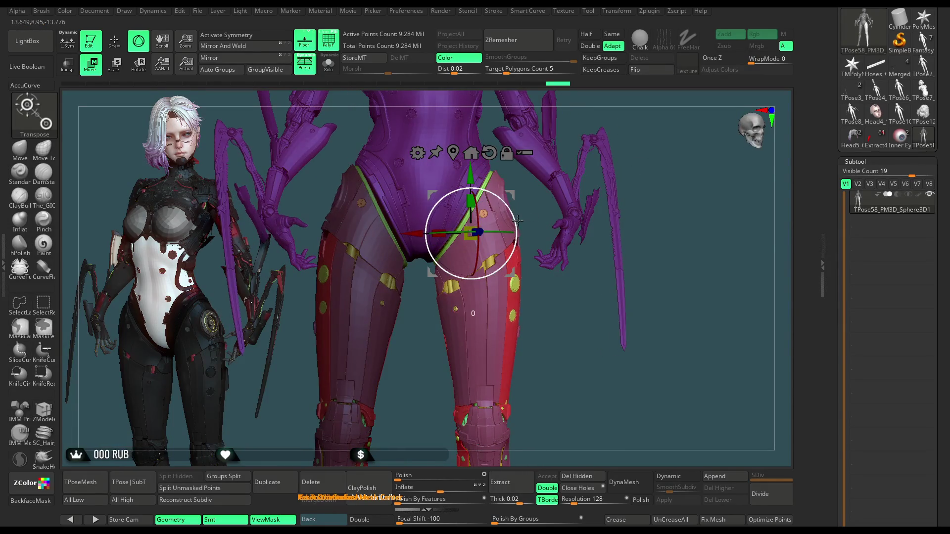
{"action": "mouse_move", "coordinate": [517, 220]}
{"action": "left_mouse_down"}
{"action": "mouse_move", "coordinate": [585, 130]}
{"action": "mouse_move", "coordinate": [644, 134]}
{"action": "mouse_move", "coordinate": [608, 164]}
{"action": "mouse_move", "coordinate": [597, 160]}
{"action": "mouse_move", "coordinate": [609, 162]}
{"action": "mouse_move", "coordinate": [579, 192]}
{"action": "left_mouse_up"}
{"action": "key", "text": "ctrl"}
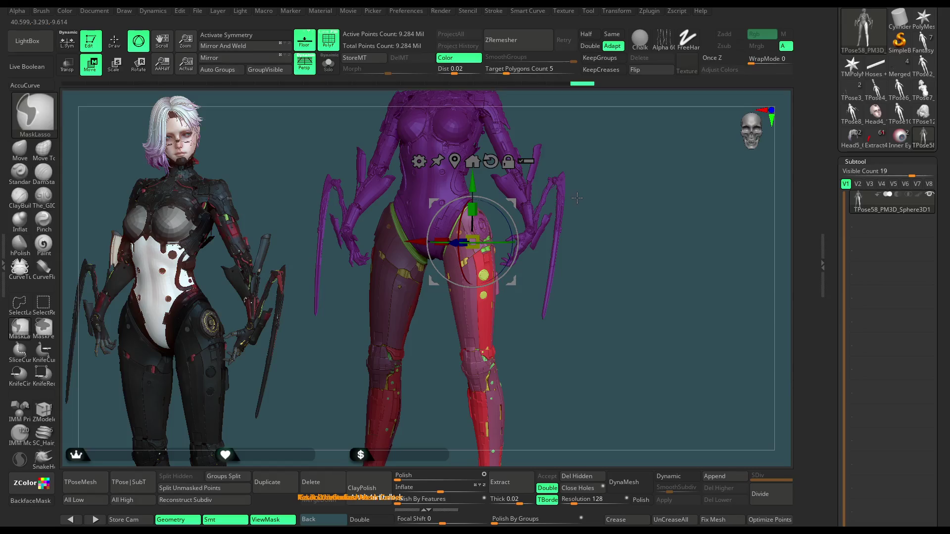
{"action": "key", "text": "ctrl"}
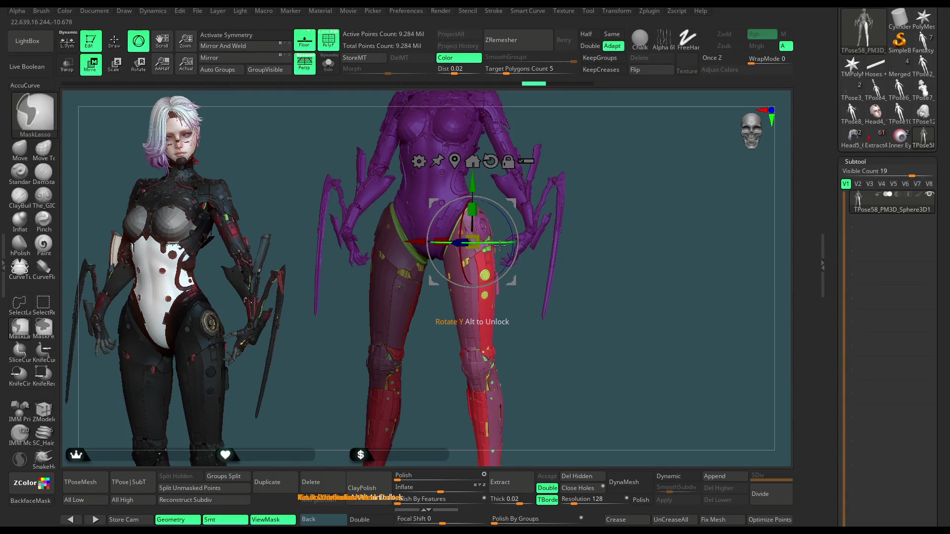
{"action": "mouse_move", "coordinate": [501, 243]}
{"action": "left_mouse_down"}
{"action": "mouse_move", "coordinate": [566, 263]}
{"action": "mouse_move", "coordinate": [604, 237]}
{"action": "mouse_move", "coordinate": [669, 136]}
{"action": "left_mouse_up"}
{"action": "mouse_move", "coordinate": [669, 136]}
{"action": "right_mouse_down", "text": "ctrl"}
{"action": "mouse_move", "coordinate": [544, 322]}
{"action": "mouse_move", "coordinate": [524, 297]}
{"action": "right_mouse_up", "text": "ctrl"}
{"action": "left_click_drag", "start_coordinate": [515, 231], "coordinate": [515, 229]}
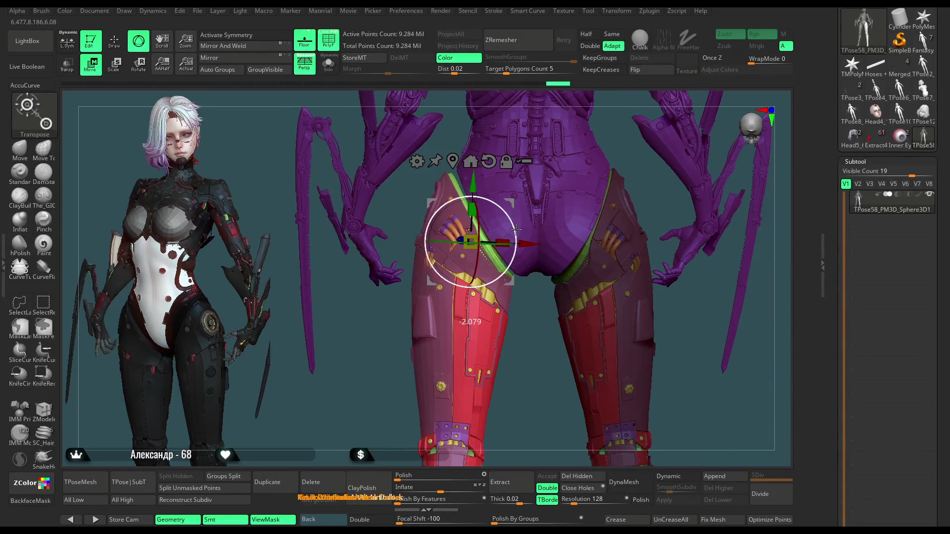
Step: Tilt the leg armour a few degrees around its Z depth axis, checking from the side
{"action": "left_click_drag", "start_coordinate": [512, 371], "coordinate": [508, 344]}
{"action": "right_click_drag", "start_coordinate": [507, 344], "coordinate": [505, 310], "text": "ctrl"}
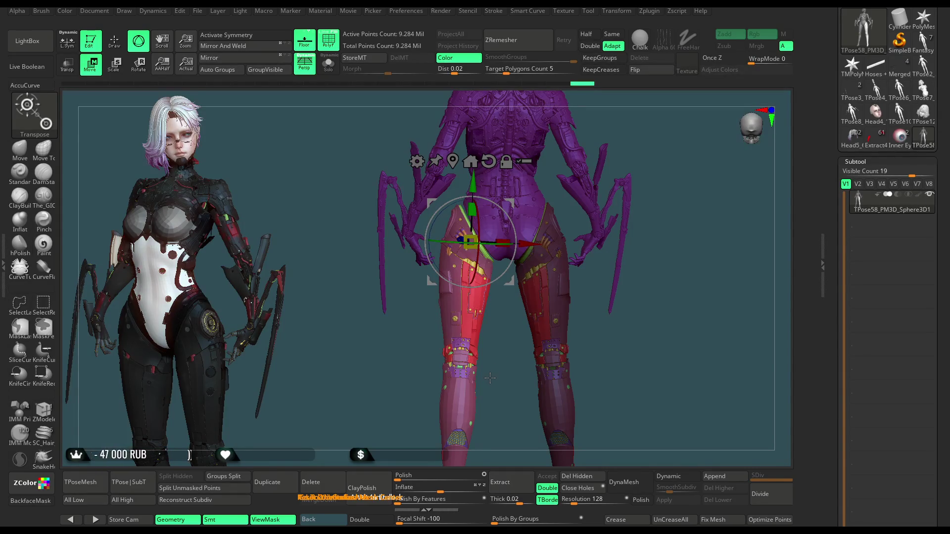
{"action": "mouse_move", "coordinate": [492, 379]}
{"action": "left_mouse_down"}
{"action": "mouse_move", "coordinate": [577, 376]}
{"action": "mouse_move", "coordinate": [556, 350]}
{"action": "left_mouse_up"}
{"action": "left_click_drag", "start_coordinate": [621, 210], "coordinate": [669, 182], "text": "alt"}
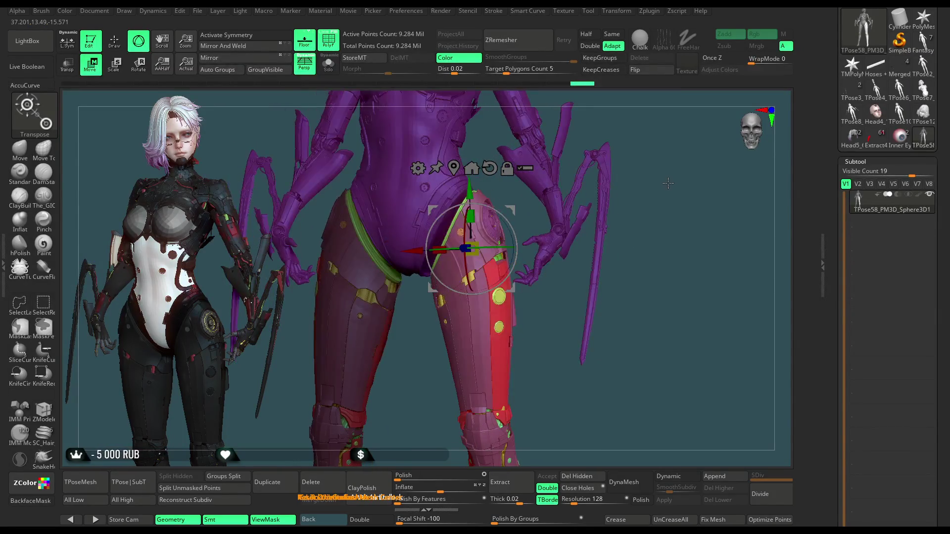
{"action": "mouse_move", "coordinate": [509, 231]}
{"action": "left_mouse_down"}
{"action": "mouse_move", "coordinate": [515, 242]}
{"action": "mouse_move", "coordinate": [497, 244]}
{"action": "left_mouse_up"}
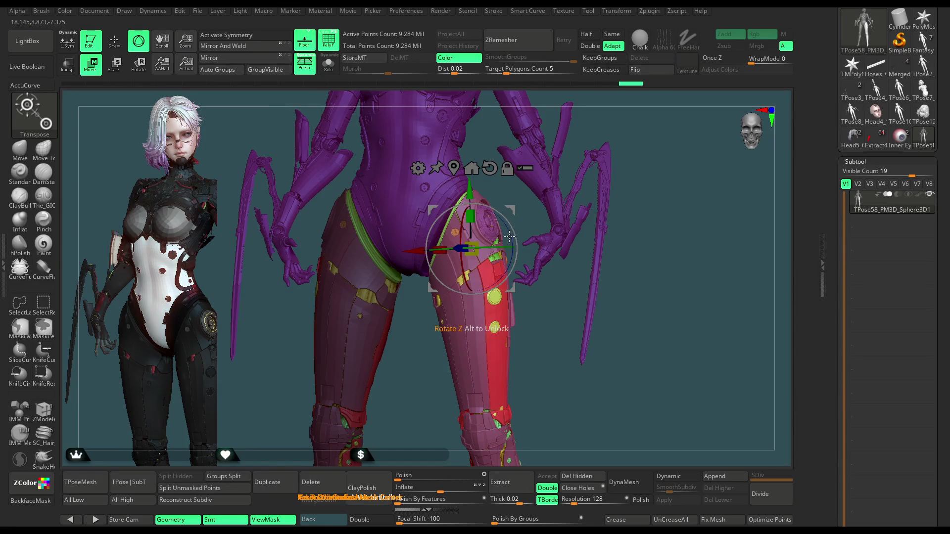
{"action": "mouse_move", "coordinate": [613, 148]}
{"action": "left_mouse_down"}
{"action": "mouse_move", "coordinate": [647, 153]}
{"action": "mouse_move", "coordinate": [562, 161]}
{"action": "left_mouse_up"}
{"action": "left_click_drag", "start_coordinate": [653, 123], "coordinate": [523, 307], "text": "alt"}
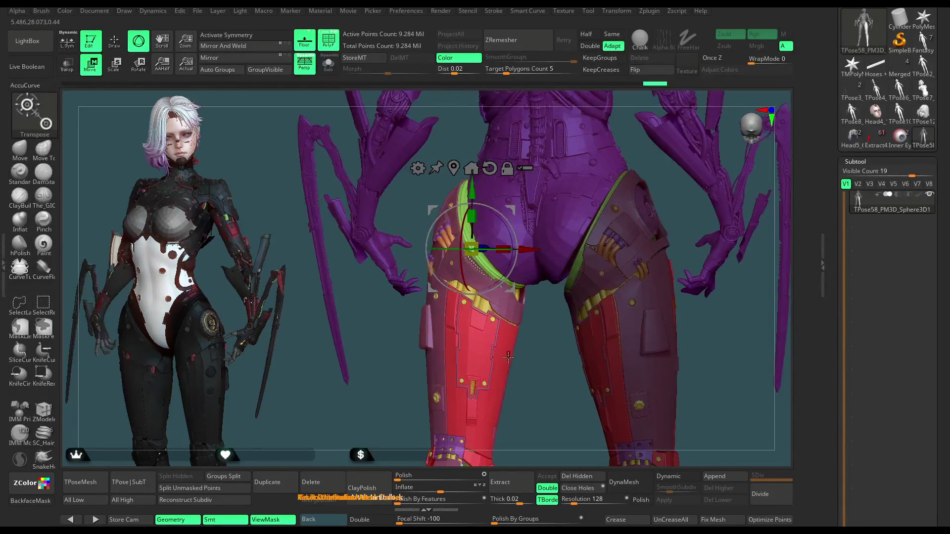
Step: Bring the Transpose gizmo back onto the hips and undo a stray view turn
{"action": "key", "text": "q"}
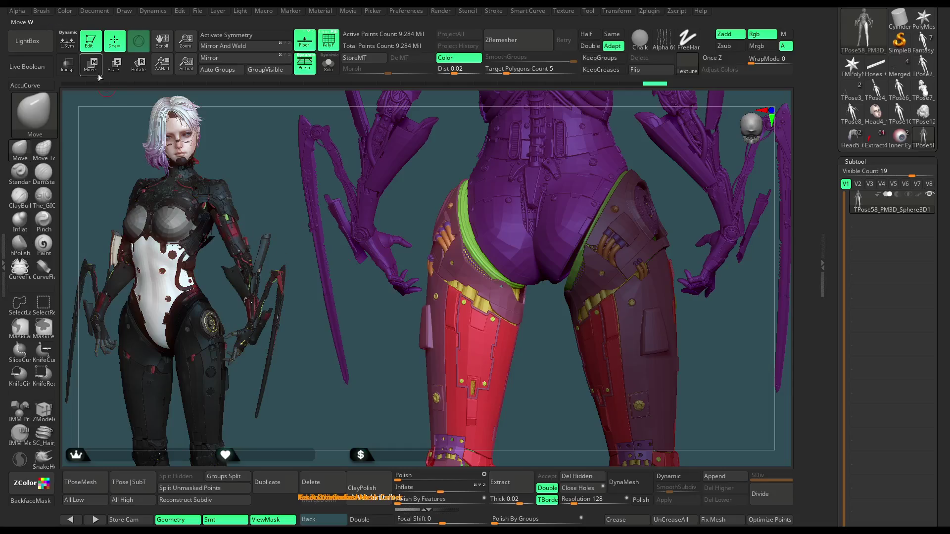
{"action": "key", "text": "w"}
{"action": "mouse_move", "coordinate": [531, 251]}
{"action": "left_mouse_down"}
{"action": "mouse_move", "coordinate": [511, 278]}
{"action": "mouse_move", "coordinate": [602, 342]}
{"action": "left_mouse_up"}
{"action": "key", "text": "ctrl+z"}
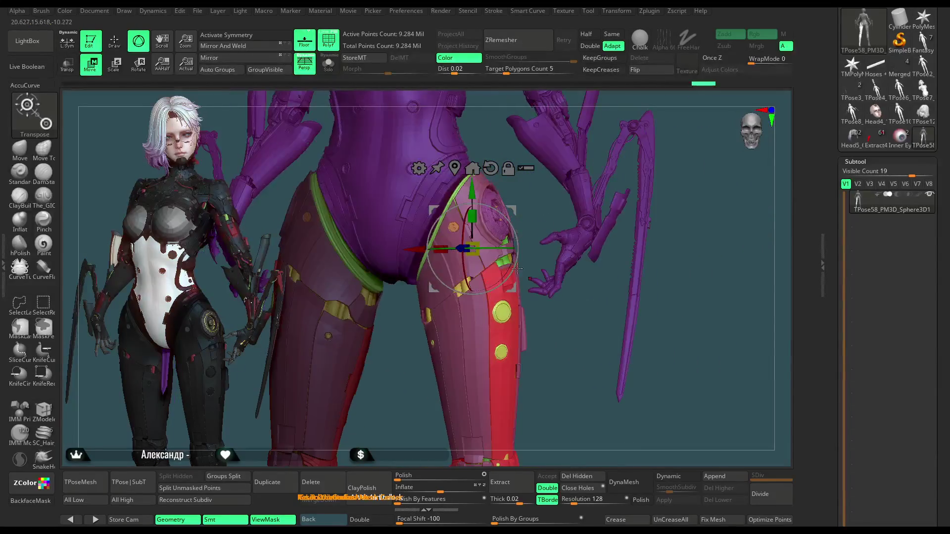
{"action": "left_click_drag", "start_coordinate": [688, 224], "coordinate": [676, 179], "text": "alt"}
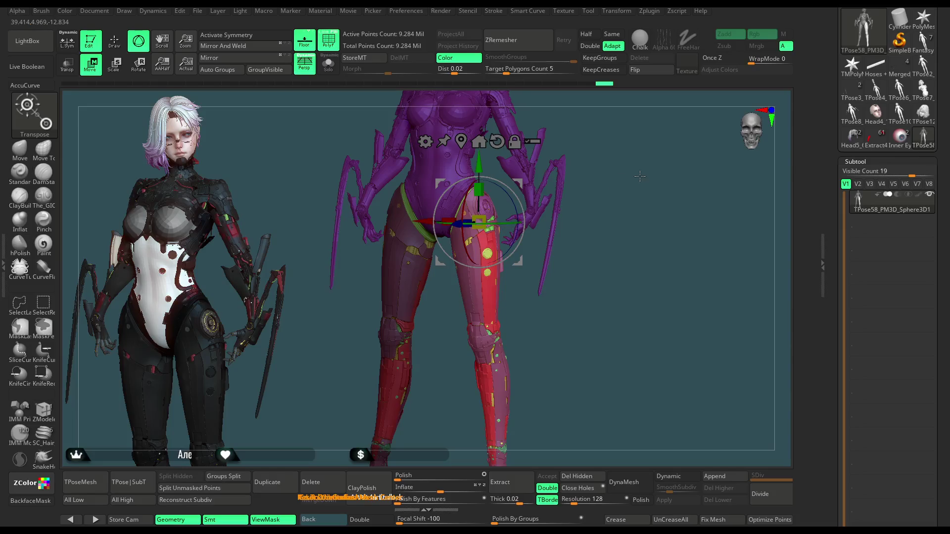
Step: Return to Draw mode and frame the whole figure
{"action": "mouse_move", "coordinate": [627, 133]}
{"action": "left_mouse_down", "text": "alt"}
{"action": "mouse_move", "coordinate": [625, 186]}
{"action": "mouse_move", "coordinate": [548, 157]}
{"action": "mouse_move", "coordinate": [574, 154]}
{"action": "mouse_move", "coordinate": [574, 180]}
{"action": "mouse_move", "coordinate": [572, 168]}
{"action": "left_mouse_up", "text": "alt"}
{"action": "key", "text": "q"}
{"action": "key", "text": "b"}
{"action": "key", "text": "m"}
{"action": "key", "text": "v"}
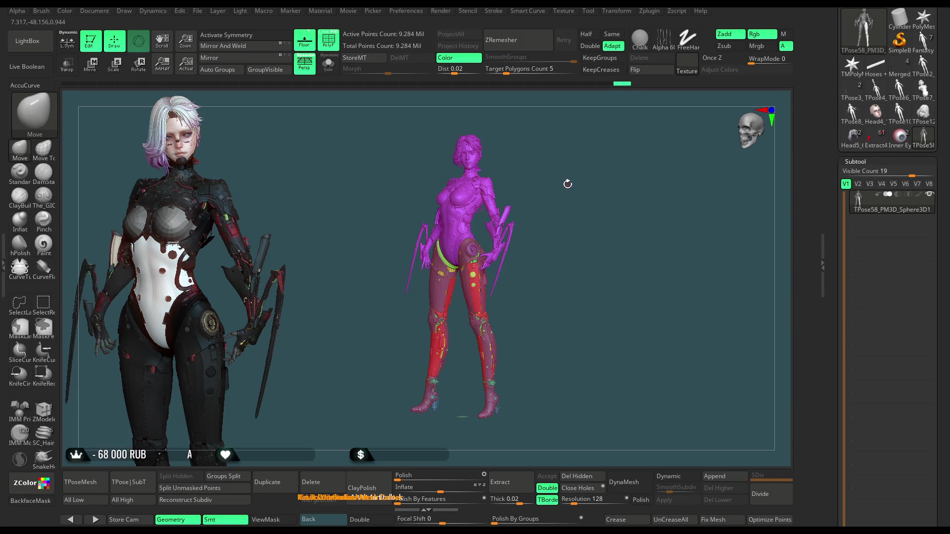
{"action": "left_click_drag", "start_coordinate": [568, 185], "coordinate": [587, 187]}
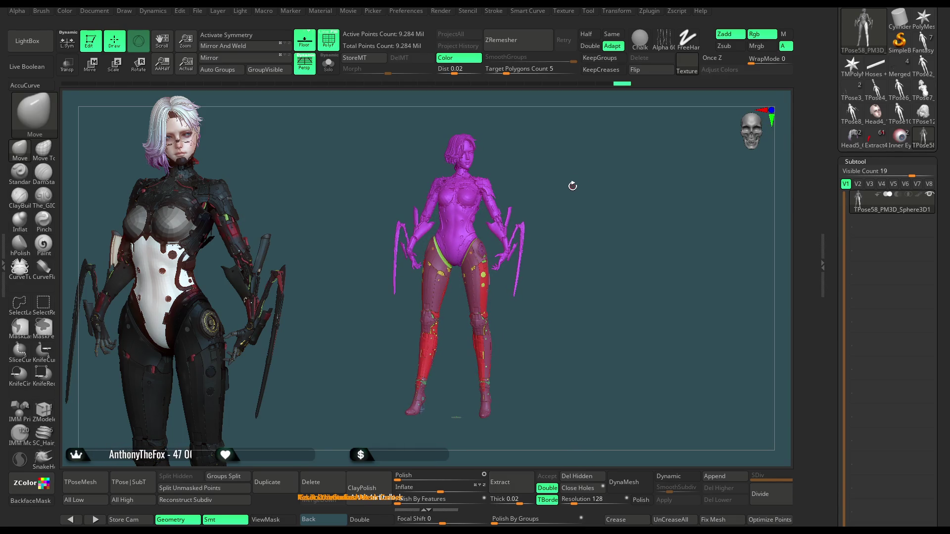
{"action": "mouse_move", "coordinate": [576, 182]}
{"action": "left_mouse_down"}
{"action": "mouse_move", "coordinate": [485, 183]}
{"action": "mouse_move", "coordinate": [585, 153]}
{"action": "mouse_move", "coordinate": [500, 155]}
{"action": "mouse_move", "coordinate": [550, 162]}
{"action": "mouse_move", "coordinate": [531, 168]}
{"action": "mouse_move", "coordinate": [562, 170]}
{"action": "mouse_move", "coordinate": [557, 177]}
{"action": "left_mouse_up"}
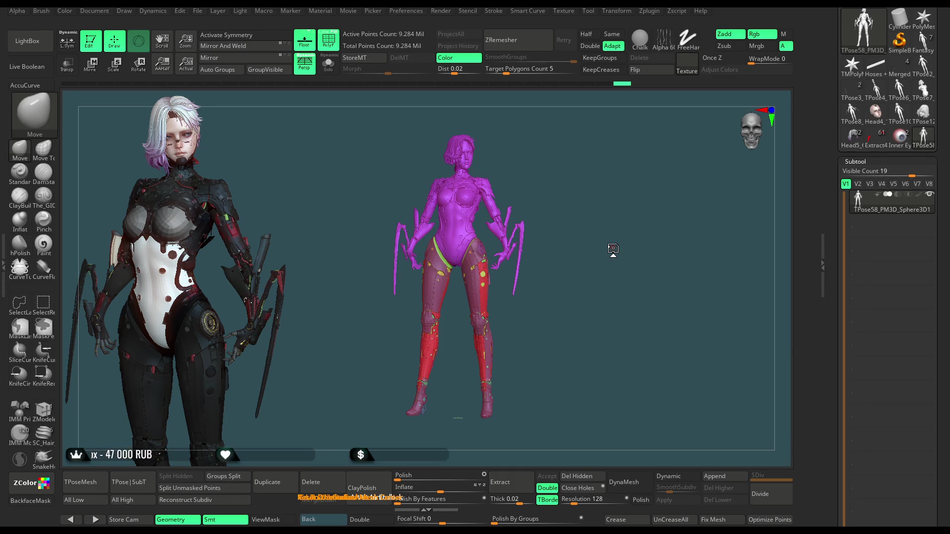
{"action": "scroll", "coordinate": [601, 214], "scroll_direction": "up", "scroll_amount": 5}
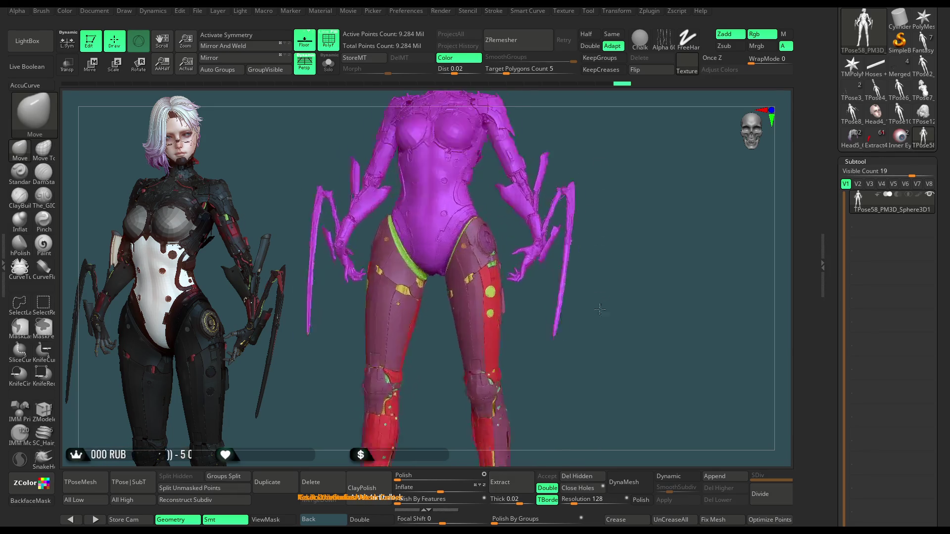
Step: From a straight back view, show only the legs, lasso-mask the right leg armour, and unhide the body
{"action": "mouse_move", "coordinate": [667, 144]}
{"action": "left_mouse_down"}
{"action": "mouse_move", "coordinate": [586, 122]}
{"action": "mouse_move", "coordinate": [624, 149]}
{"action": "mouse_move", "coordinate": [681, 229]}
{"action": "mouse_move", "coordinate": [687, 183]}
{"action": "left_mouse_up"}
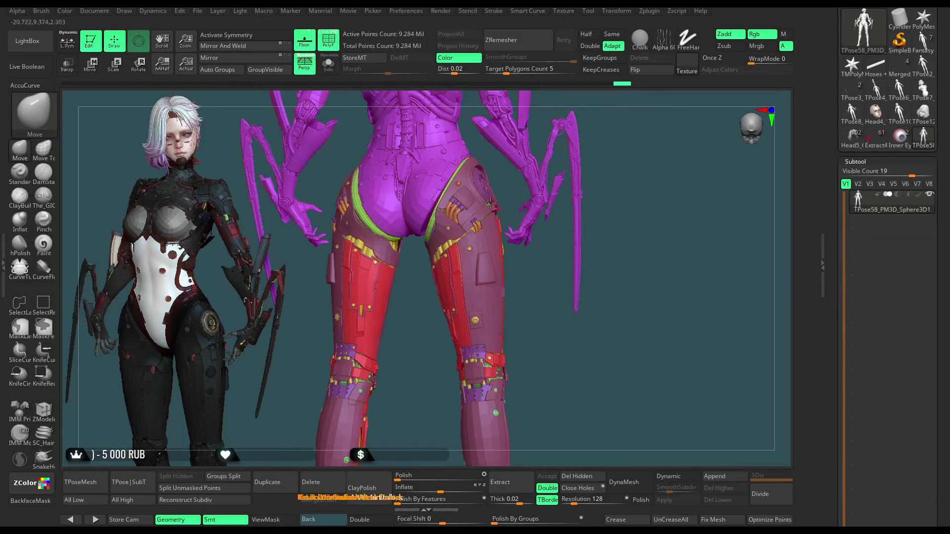
{"action": "key", "text": "ctrl+shift"}
{"action": "left_click", "coordinate": [440, 159], "text": "ctrl+shift"}
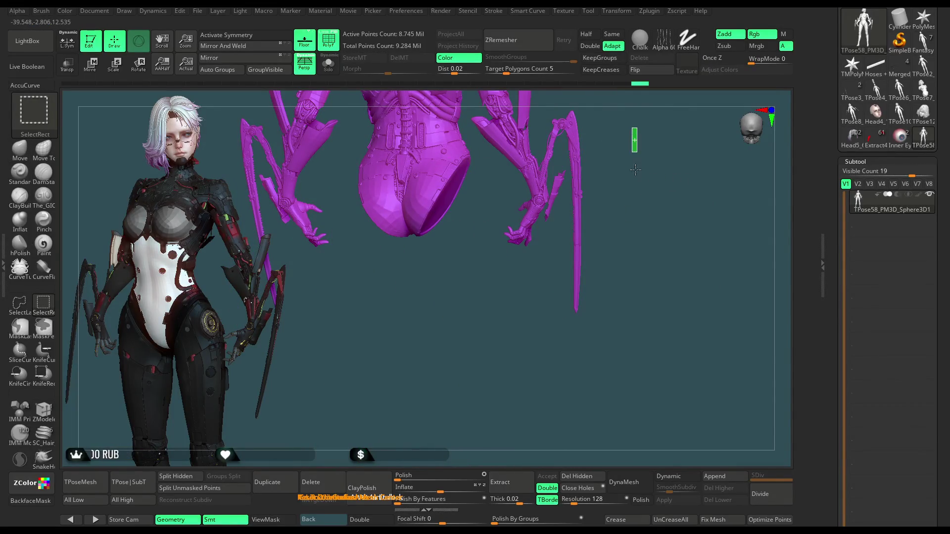
{"action": "left_click", "coordinate": [611, 144], "text": "ctrl+shift"}
{"action": "key", "text": "f"}
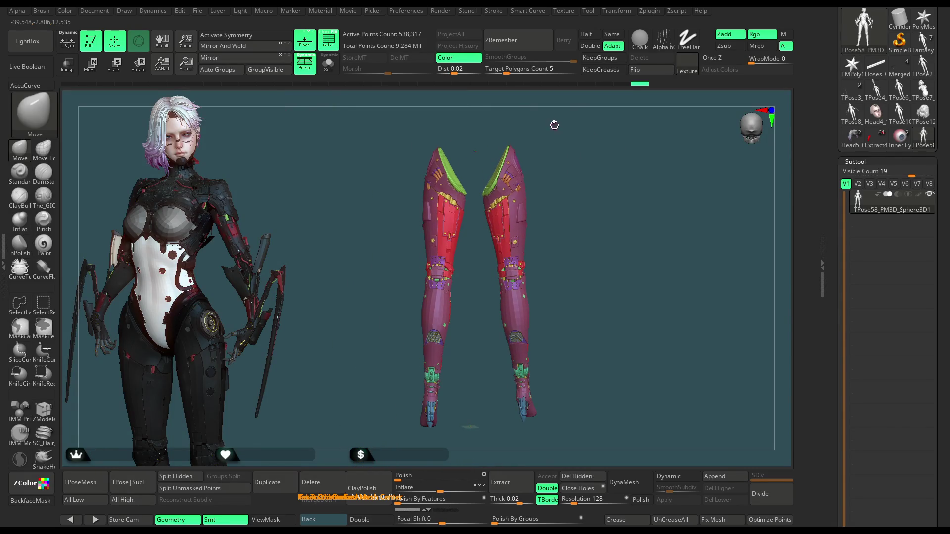
{"action": "key", "text": "ctrl"}
{"action": "mouse_move", "coordinate": [538, 112]}
{"action": "left_mouse_down", "text": "ctrl"}
{"action": "mouse_move", "coordinate": [492, 141]}
{"action": "mouse_move", "coordinate": [475, 213]}
{"action": "mouse_move", "coordinate": [483, 366]}
{"action": "mouse_move", "coordinate": [626, 389]}
{"action": "left_mouse_up", "text": "ctrl"}
{"action": "left_click", "coordinate": [576, 179], "text": "ctrl+shift"}
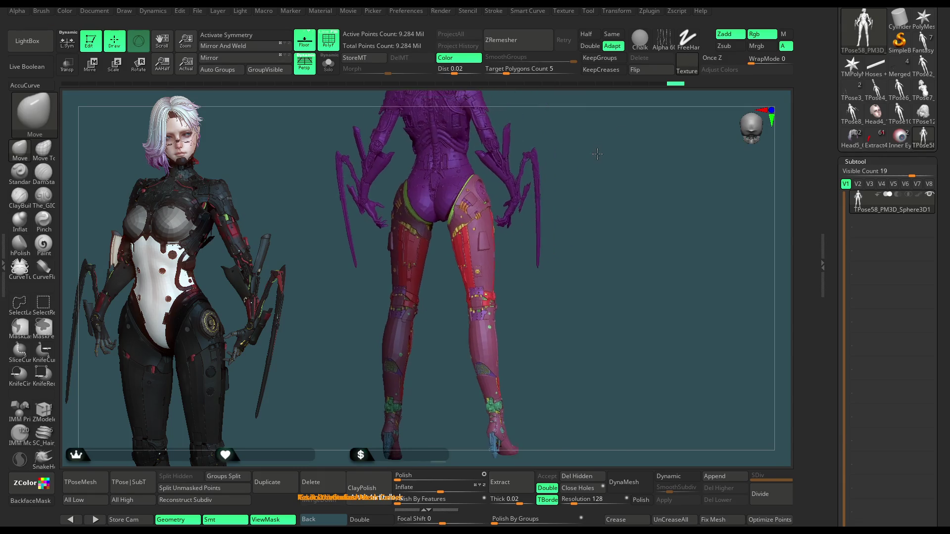
Step: Reposition the Move gizmo on the hips and shift the thigh armour slightly left along X
{"action": "key", "text": "w"}
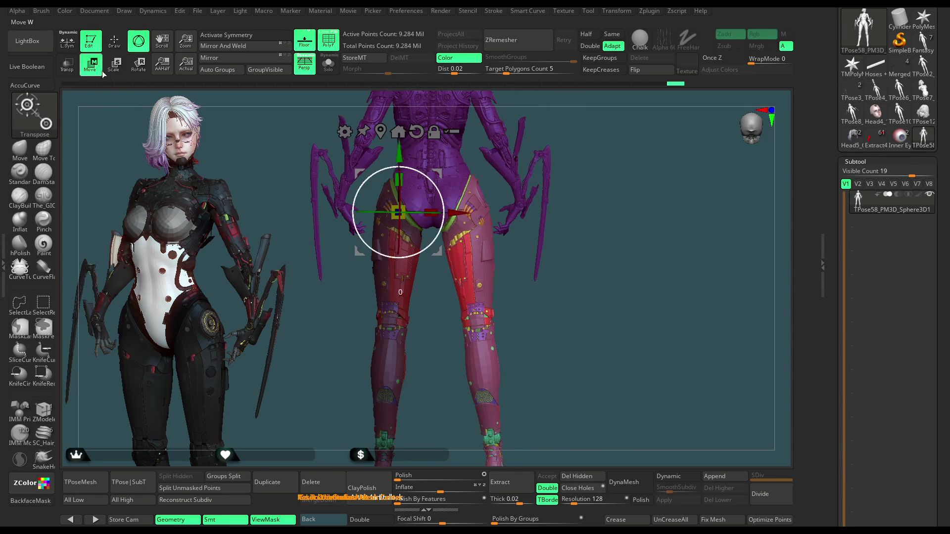
{"action": "left_click_drag", "start_coordinate": [463, 213], "coordinate": [524, 214], "text": "alt"}
{"action": "mouse_move", "coordinate": [575, 131]}
{"action": "left_mouse_down"}
{"action": "mouse_move", "coordinate": [554, 164]}
{"action": "mouse_move", "coordinate": [529, 276]}
{"action": "mouse_move", "coordinate": [467, 357]}
{"action": "left_mouse_up"}
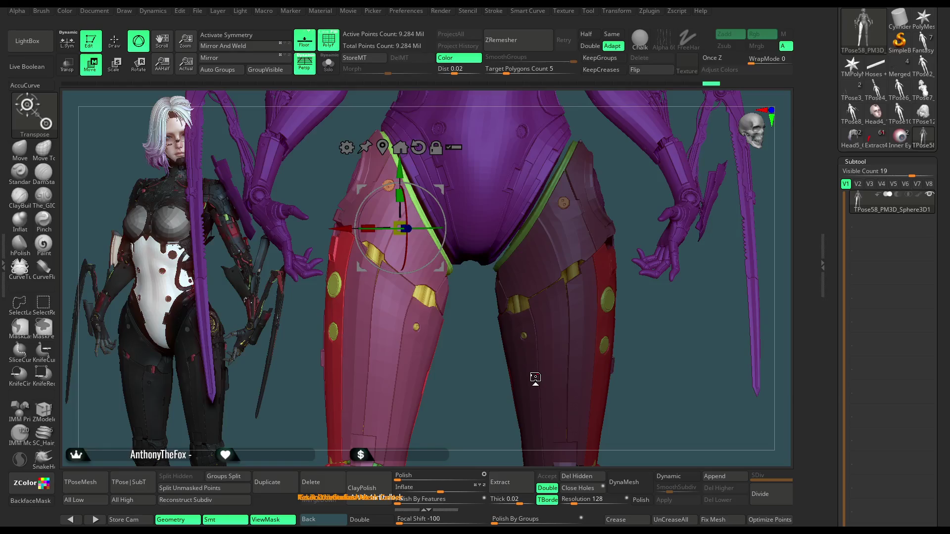
{"action": "mouse_move", "coordinate": [478, 322]}
{"action": "left_mouse_down"}
{"action": "mouse_move", "coordinate": [487, 326]}
{"action": "mouse_move", "coordinate": [428, 303]}
{"action": "mouse_move", "coordinate": [434, 272]}
{"action": "left_mouse_up"}
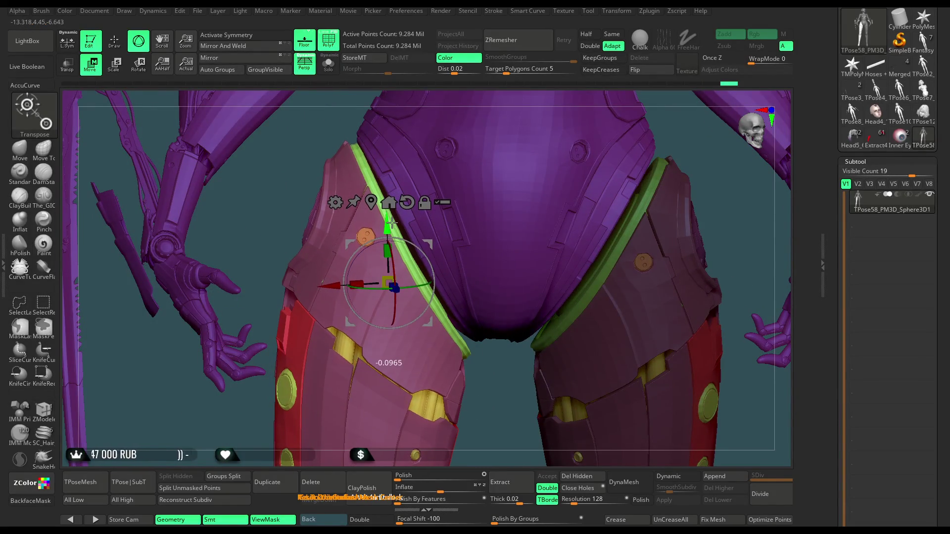
{"action": "left_click_drag", "start_coordinate": [337, 286], "coordinate": [335, 285]}
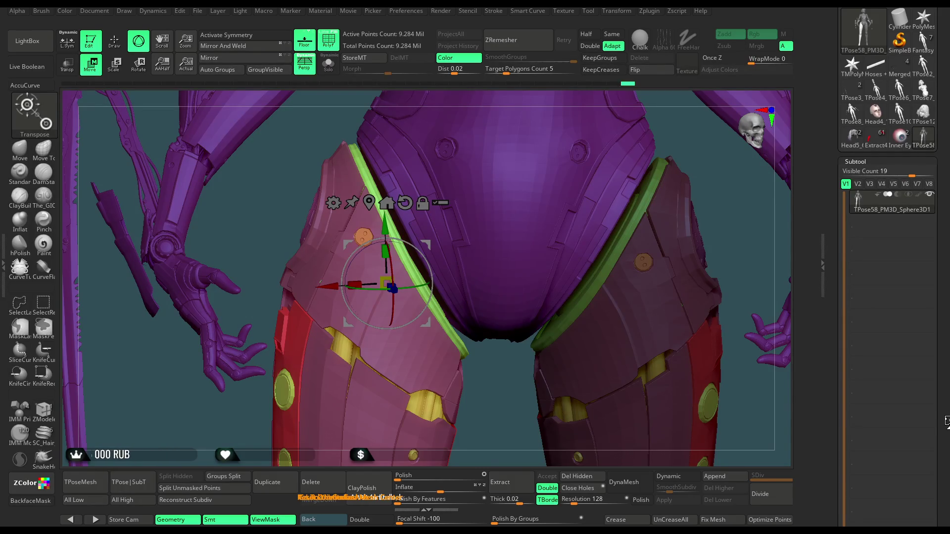
{"action": "scroll", "coordinate": [489, 414], "scroll_direction": "down", "scroll_amount": 3}
{"action": "mouse_move", "coordinate": [488, 414]}
{"action": "left_mouse_down"}
{"action": "mouse_move", "coordinate": [602, 208]}
{"action": "mouse_move", "coordinate": [573, 219]}
{"action": "left_mouse_up"}
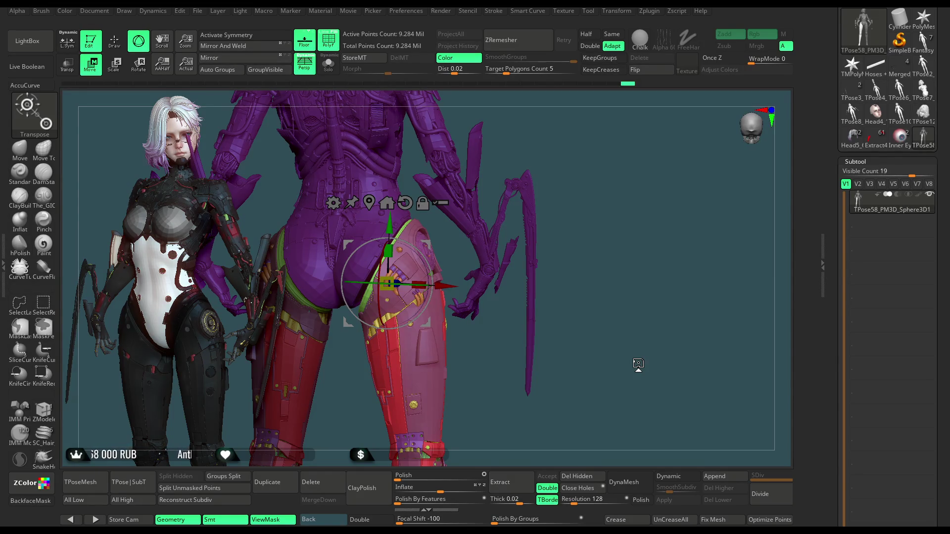
{"action": "mouse_move", "coordinate": [578, 238]}
{"action": "left_mouse_down"}
{"action": "mouse_move", "coordinate": [637, 210]}
{"action": "mouse_move", "coordinate": [648, 173]}
{"action": "mouse_move", "coordinate": [579, 224]}
{"action": "mouse_move", "coordinate": [601, 218]}
{"action": "mouse_move", "coordinate": [560, 216]}
{"action": "mouse_move", "coordinate": [575, 253]}
{"action": "mouse_move", "coordinate": [577, 201]}
{"action": "mouse_move", "coordinate": [605, 201]}
{"action": "mouse_move", "coordinate": [598, 237]}
{"action": "mouse_move", "coordinate": [611, 223]}
{"action": "mouse_move", "coordinate": [589, 227]}
{"action": "left_mouse_up"}
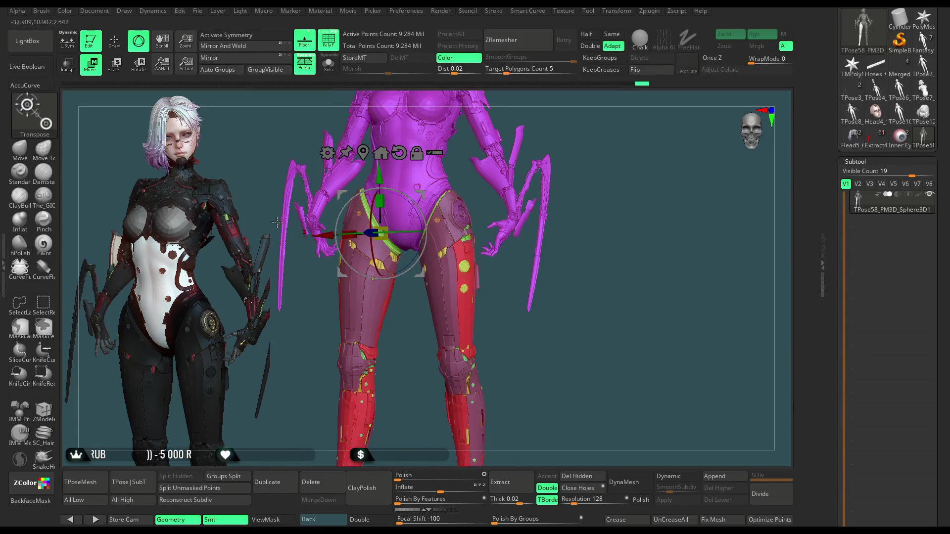
{"action": "key", "text": "q"}
{"action": "mouse_move", "coordinate": [568, 269]}
{"action": "left_mouse_down"}
{"action": "mouse_move", "coordinate": [662, 282]}
{"action": "mouse_move", "coordinate": [620, 257]}
{"action": "mouse_move", "coordinate": [640, 261]}
{"action": "mouse_move", "coordinate": [551, 371]}
{"action": "mouse_move", "coordinate": [566, 323]}
{"action": "mouse_move", "coordinate": [469, 316]}
{"action": "mouse_move", "coordinate": [477, 304]}
{"action": "mouse_move", "coordinate": [485, 399]}
{"action": "left_mouse_up"}
{"action": "mouse_move", "coordinate": [630, 371]}
{"action": "left_mouse_down"}
{"action": "mouse_move", "coordinate": [630, 201]}
{"action": "mouse_move", "coordinate": [621, 243]}
{"action": "mouse_move", "coordinate": [638, 213]}
{"action": "mouse_move", "coordinate": [683, 187]}
{"action": "mouse_move", "coordinate": [648, 198]}
{"action": "left_mouse_up"}
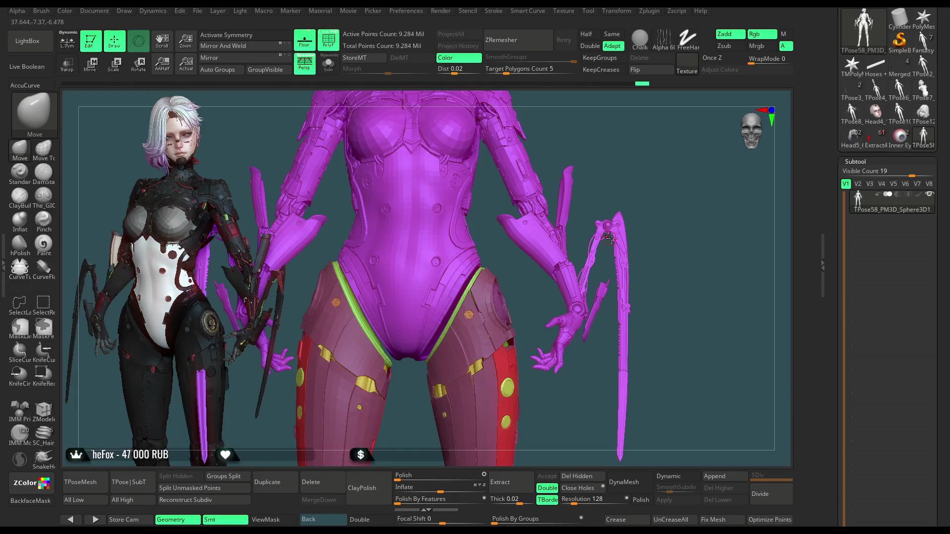
{"action": "mouse_move", "coordinate": [657, 189]}
{"action": "left_mouse_down"}
{"action": "mouse_move", "coordinate": [604, 189]}
{"action": "mouse_move", "coordinate": [580, 214]}
{"action": "mouse_move", "coordinate": [574, 187]}
{"action": "mouse_move", "coordinate": [596, 183]}
{"action": "mouse_move", "coordinate": [584, 195]}
{"action": "mouse_move", "coordinate": [602, 188]}
{"action": "left_mouse_up"}
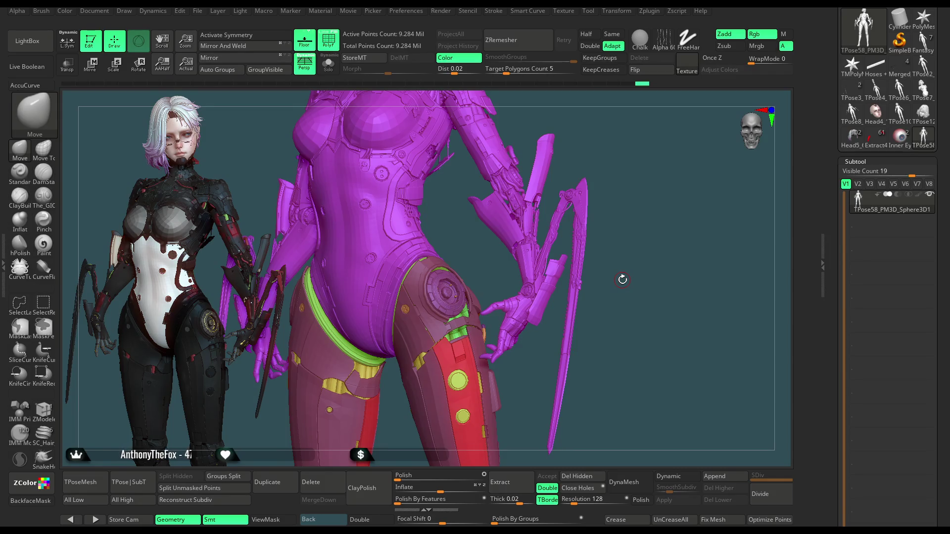
{"action": "key", "text": "f"}
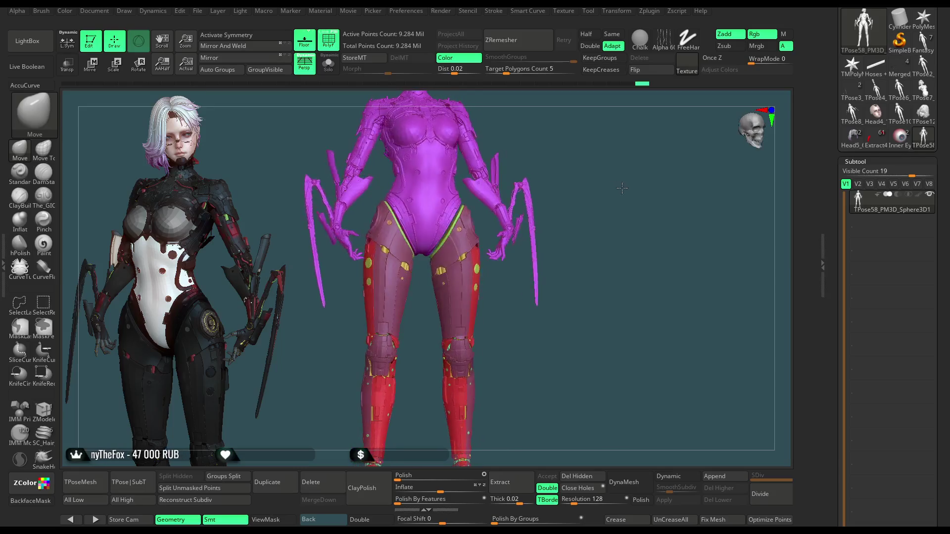
Step: Unhide all geometry, zoom to the hips and raise Draw Size to 835.2
{"action": "mouse_move", "coordinate": [596, 184]}
{"action": "left_mouse_down"}
{"action": "mouse_move", "coordinate": [562, 195]}
{"action": "mouse_move", "coordinate": [536, 183]}
{"action": "mouse_move", "coordinate": [561, 229]}
{"action": "mouse_move", "coordinate": [684, 251]}
{"action": "mouse_move", "coordinate": [408, 265]}
{"action": "left_mouse_up"}
{"action": "key", "text": "ctrl+shift"}
{"action": "left_click", "coordinate": [411, 260], "text": "ctrl+shift"}
{"action": "mouse_move", "coordinate": [671, 232]}
{"action": "left_mouse_down", "text": "ctrl+shift"}
{"action": "mouse_move", "coordinate": [671, 181]}
{"action": "mouse_move", "coordinate": [653, 214]}
{"action": "left_mouse_up", "text": "ctrl+shift"}
{"action": "left_click", "coordinate": [636, 233], "text": "ctrl+shift"}
{"action": "left_click_drag", "start_coordinate": [649, 248], "coordinate": [603, 207], "text": "alt"}
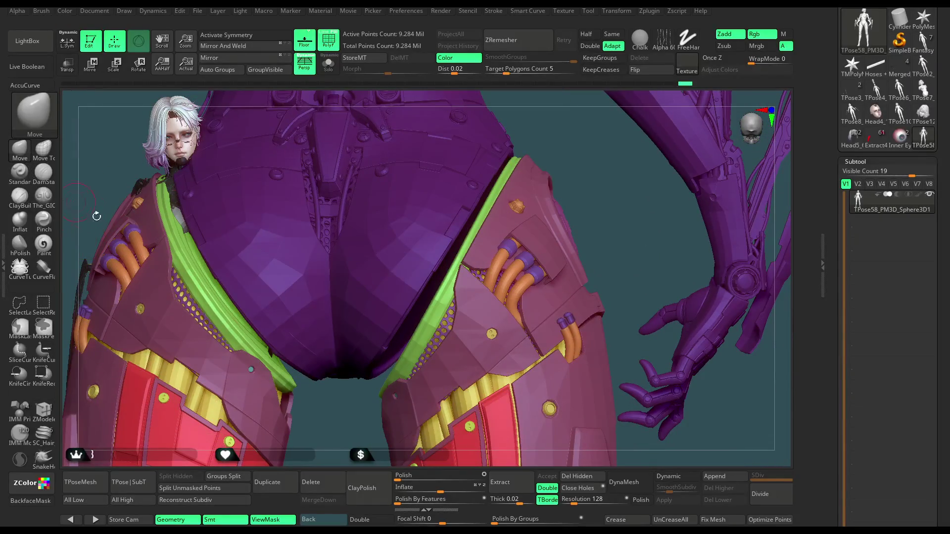
{"action": "key", "text": "space"}
{"action": "left_click_drag", "start_coordinate": [544, 296], "coordinate": [427, 322]}
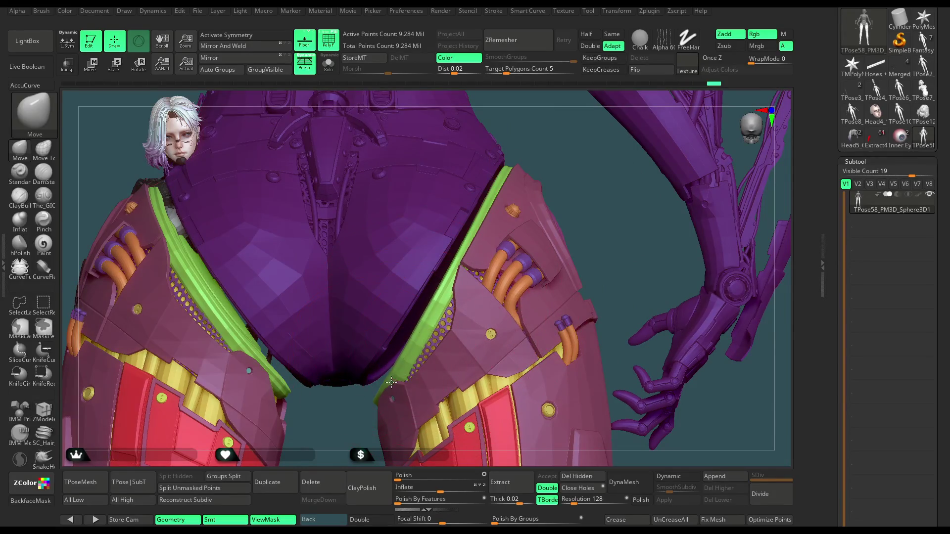
Step: Orbit and zoom around the hips to inspect the strap and both thigh armour pieces
{"action": "mouse_move", "coordinate": [346, 448]}
{"action": "left_mouse_down"}
{"action": "mouse_move", "coordinate": [350, 424]}
{"action": "mouse_move", "coordinate": [391, 371]}
{"action": "left_mouse_up"}
{"action": "left_click_drag", "start_coordinate": [572, 210], "coordinate": [445, 313]}
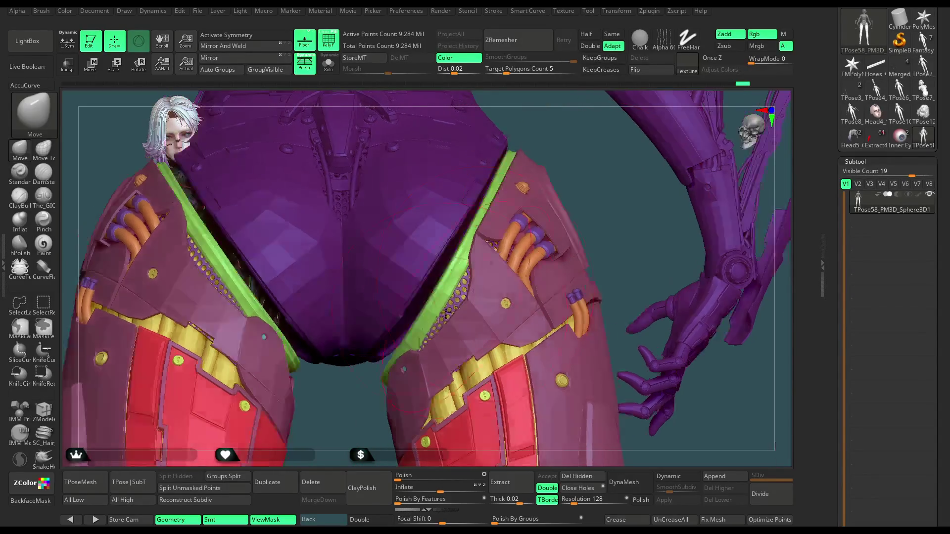
{"action": "mouse_move", "coordinate": [586, 184]}
{"action": "left_mouse_down"}
{"action": "mouse_move", "coordinate": [549, 227]}
{"action": "mouse_move", "coordinate": [439, 310]}
{"action": "left_mouse_up"}
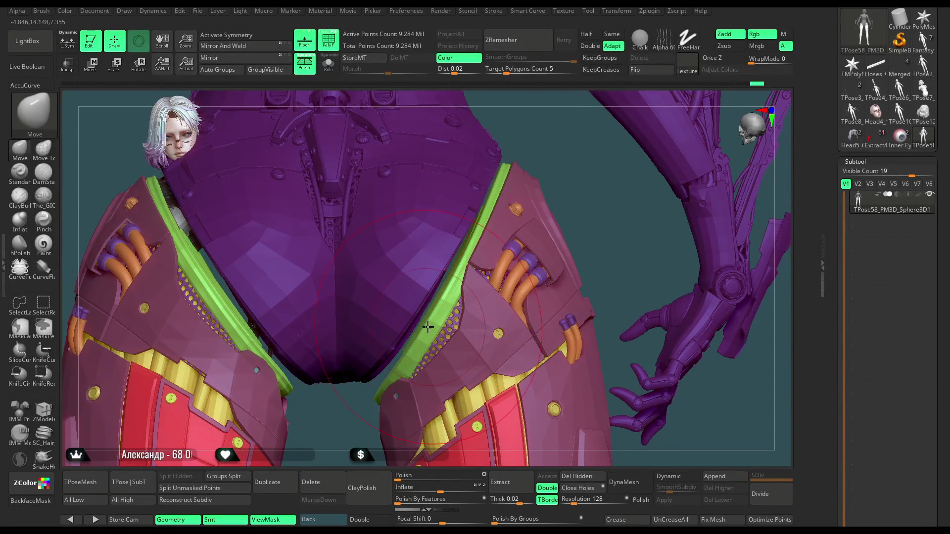
{"action": "left_click_drag", "start_coordinate": [427, 326], "coordinate": [474, 247]}
{"action": "mouse_move", "coordinate": [617, 182]}
{"action": "left_mouse_down"}
{"action": "mouse_move", "coordinate": [573, 198]}
{"action": "mouse_move", "coordinate": [606, 166]}
{"action": "left_mouse_up"}
{"action": "right_click_drag", "start_coordinate": [606, 166], "coordinate": [405, 392]}
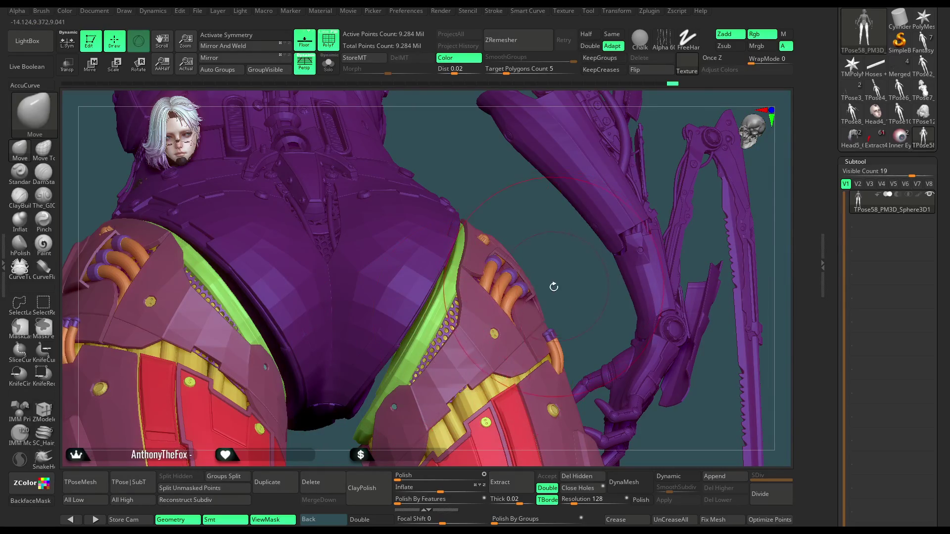
{"action": "right_click_drag", "start_coordinate": [539, 283], "coordinate": [430, 320]}
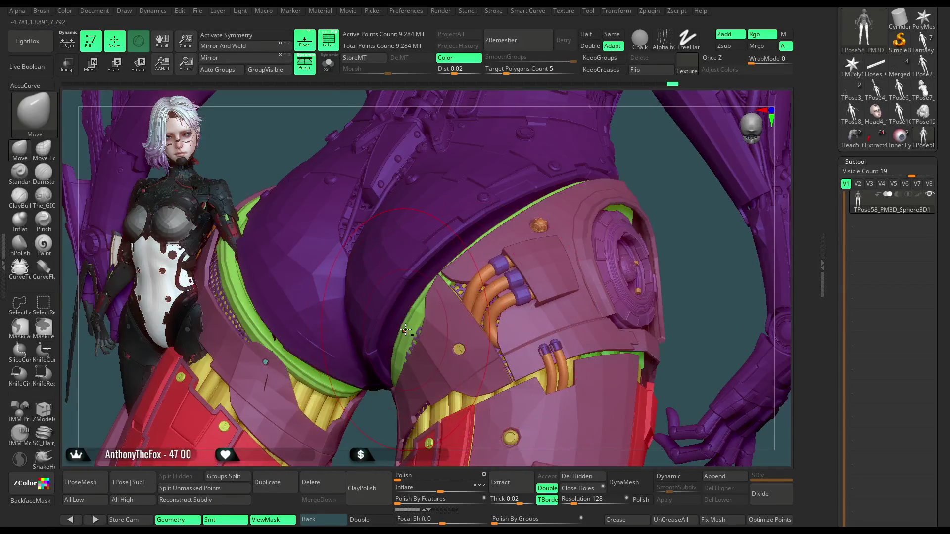
{"action": "mouse_move", "coordinate": [661, 216]}
{"action": "right_mouse_down"}
{"action": "mouse_move", "coordinate": [687, 262]}
{"action": "mouse_move", "coordinate": [695, 201]}
{"action": "mouse_move", "coordinate": [631, 179]}
{"action": "mouse_move", "coordinate": [608, 193]}
{"action": "mouse_move", "coordinate": [677, 168]}
{"action": "mouse_move", "coordinate": [514, 197]}
{"action": "right_mouse_up"}
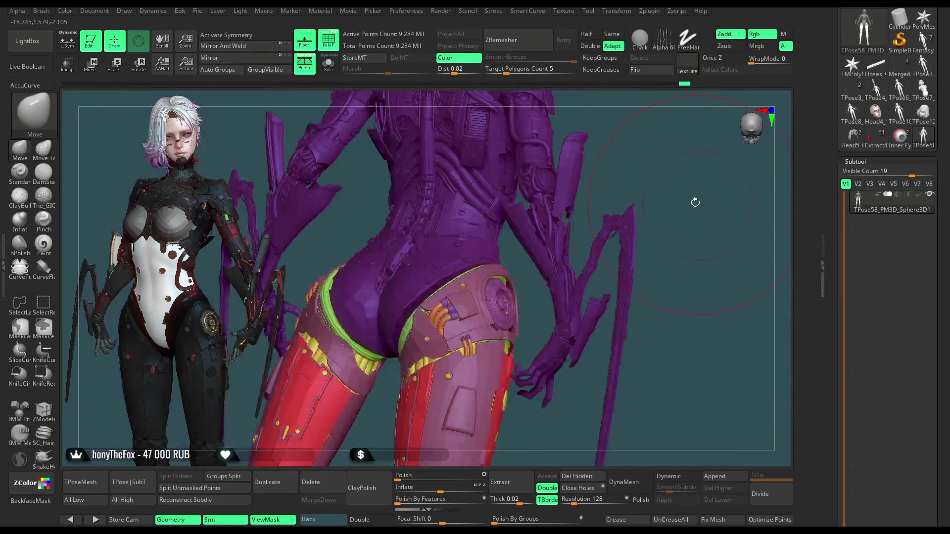
{"action": "key", "text": "ctrl+shift"}
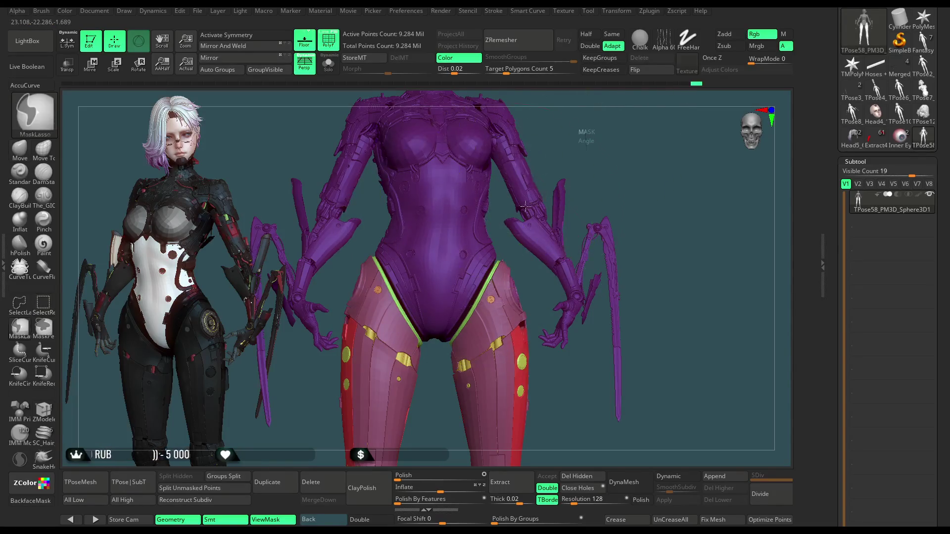
Step: Show only the legs, lasso-mask the left leg armour, then unhide and view the full figure
{"action": "left_click", "coordinate": [444, 247], "text": "alt"}
{"action": "left_click", "coordinate": [444, 247], "text": "ctrl+shift"}
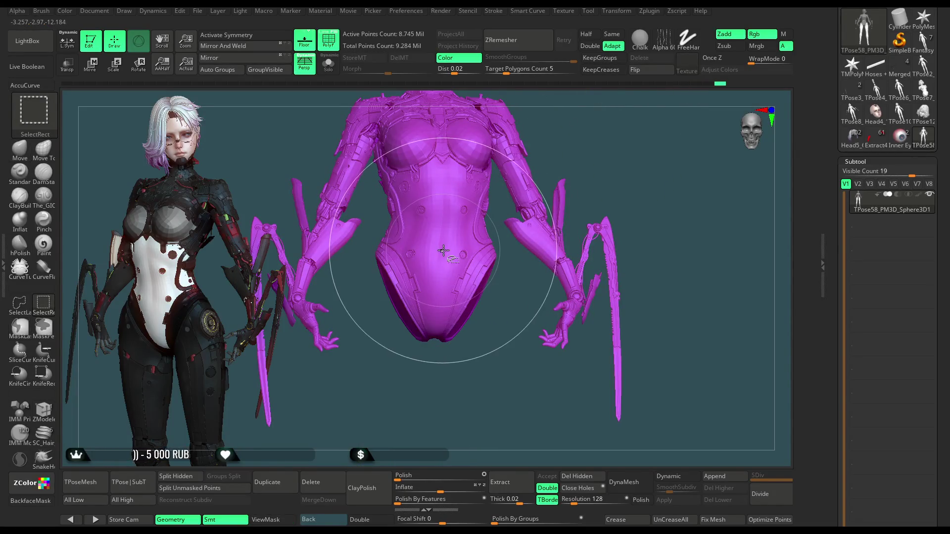
{"action": "left_click", "coordinate": [655, 194], "text": "ctrl+shift"}
{"action": "mouse_move", "coordinate": [664, 211]}
{"action": "left_mouse_down"}
{"action": "mouse_move", "coordinate": [475, 196]}
{"action": "mouse_move", "coordinate": [468, 166]}
{"action": "mouse_move", "coordinate": [349, 450]}
{"action": "mouse_move", "coordinate": [390, 115]}
{"action": "mouse_move", "coordinate": [472, 168]}
{"action": "left_mouse_up"}
{"action": "mouse_move", "coordinate": [592, 192]}
{"action": "left_mouse_down", "text": "ctrl"}
{"action": "mouse_move", "coordinate": [495, 277]}
{"action": "mouse_move", "coordinate": [445, 415]}
{"action": "mouse_move", "coordinate": [388, 247]}
{"action": "mouse_move", "coordinate": [521, 237]}
{"action": "left_mouse_up", "text": "ctrl"}
{"action": "mouse_move", "coordinate": [470, 148]}
{"action": "left_mouse_down", "text": "ctrl"}
{"action": "mouse_move", "coordinate": [473, 415]}
{"action": "mouse_move", "coordinate": [369, 119]}
{"action": "mouse_move", "coordinate": [467, 148]}
{"action": "left_mouse_up", "text": "ctrl"}
{"action": "left_click", "coordinate": [600, 191], "text": "ctrl+shift"}
{"action": "mouse_move", "coordinate": [600, 191]}
{"action": "left_mouse_down"}
{"action": "mouse_move", "coordinate": [603, 153]}
{"action": "mouse_move", "coordinate": [673, 158]}
{"action": "mouse_move", "coordinate": [635, 155]}
{"action": "mouse_move", "coordinate": [598, 201]}
{"action": "mouse_move", "coordinate": [575, 336]}
{"action": "mouse_move", "coordinate": [626, 381]}
{"action": "left_mouse_up"}
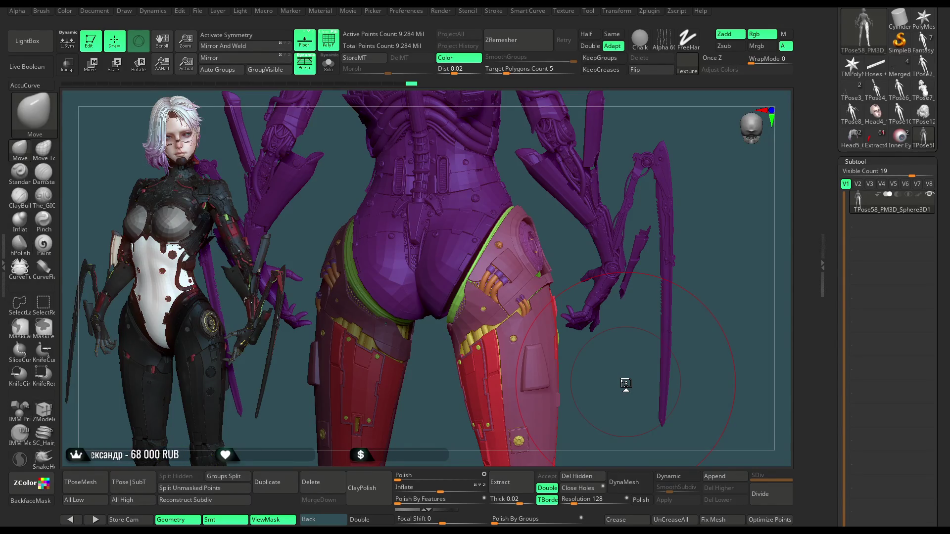
Step: With the Transpose gizmo, nudge the free leg armour slightly in depth and then sideways
{"action": "key", "text": "w"}
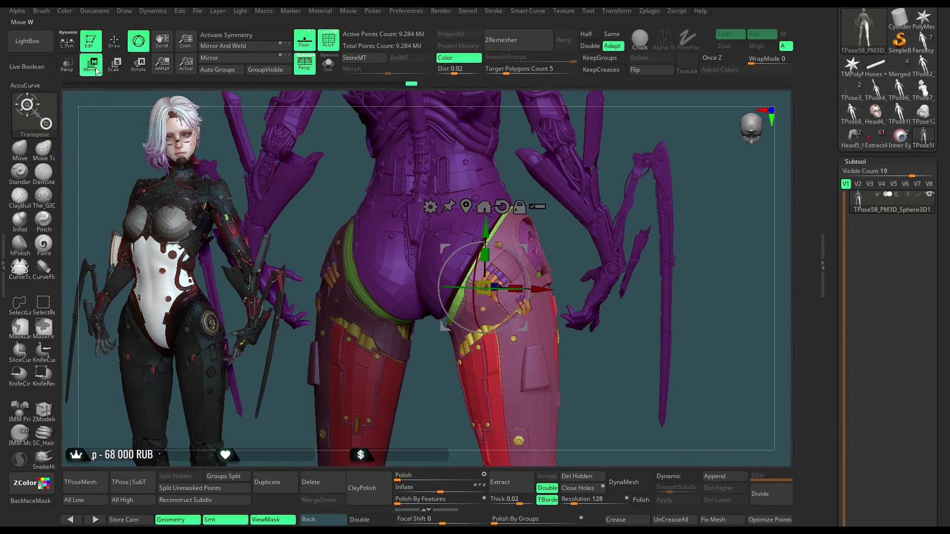
{"action": "mouse_move", "coordinate": [674, 182]}
{"action": "left_mouse_down"}
{"action": "mouse_move", "coordinate": [638, 184]}
{"action": "mouse_move", "coordinate": [654, 184]}
{"action": "left_mouse_up"}
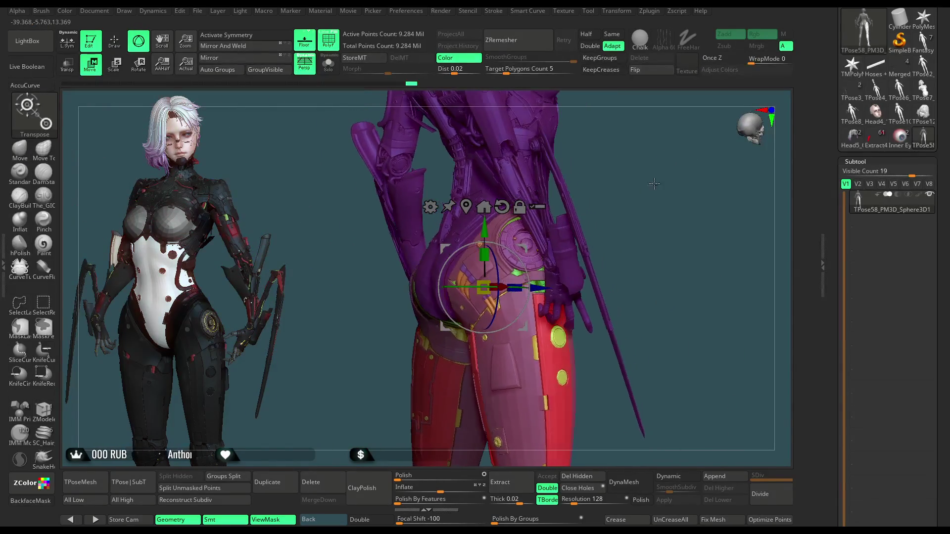
{"action": "left_click_drag", "start_coordinate": [542, 288], "coordinate": [558, 288]}
{"action": "mouse_move", "coordinate": [638, 198]}
{"action": "left_mouse_down"}
{"action": "mouse_move", "coordinate": [590, 198]}
{"action": "mouse_move", "coordinate": [516, 367]}
{"action": "left_mouse_up"}
{"action": "left_click_drag", "start_coordinate": [537, 399], "coordinate": [530, 371]}
{"action": "left_click_drag", "start_coordinate": [419, 289], "coordinate": [424, 292]}
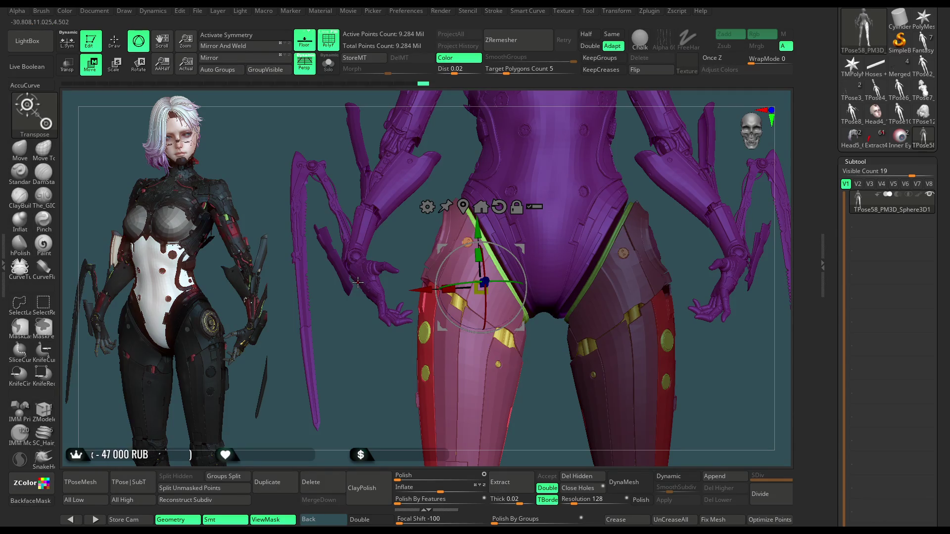
Step: Orbit around the legs to check the armour's fit, then turn off the mask shading
{"action": "left_click_drag", "start_coordinate": [389, 233], "coordinate": [489, 226]}
{"action": "mouse_move", "coordinate": [599, 340]}
{"action": "left_mouse_down"}
{"action": "mouse_move", "coordinate": [613, 358]}
{"action": "mouse_move", "coordinate": [596, 366]}
{"action": "mouse_move", "coordinate": [464, 332]}
{"action": "mouse_move", "coordinate": [463, 324]}
{"action": "left_mouse_up"}
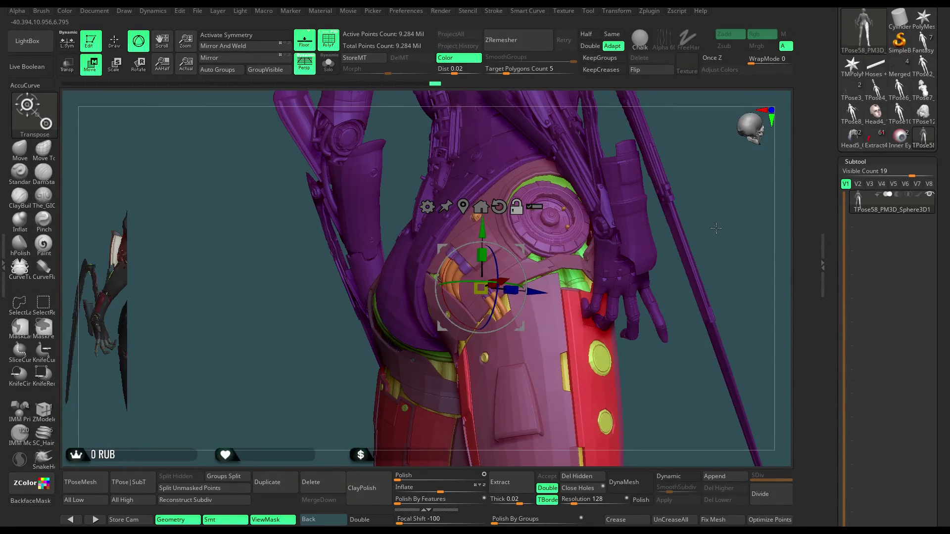
{"action": "mouse_move", "coordinate": [717, 228]}
{"action": "left_mouse_down"}
{"action": "mouse_move", "coordinate": [680, 375]}
{"action": "mouse_move", "coordinate": [657, 232]}
{"action": "mouse_move", "coordinate": [651, 257]}
{"action": "mouse_move", "coordinate": [701, 254]}
{"action": "left_mouse_up"}
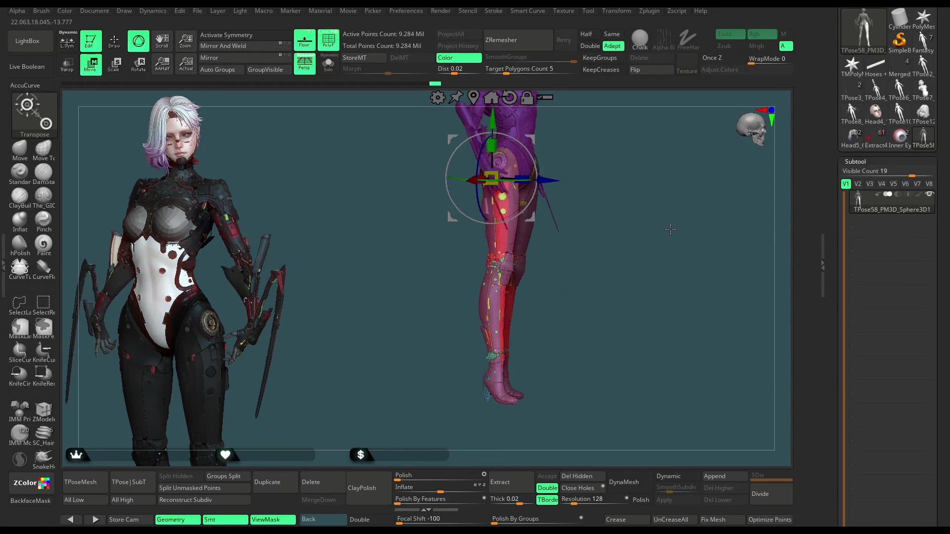
{"action": "key", "text": "ctrl"}
{"action": "left_click_drag", "start_coordinate": [664, 296], "coordinate": [549, 321]}
{"action": "key", "text": "ctrl+shift"}
{"action": "key", "text": "ctrl"}
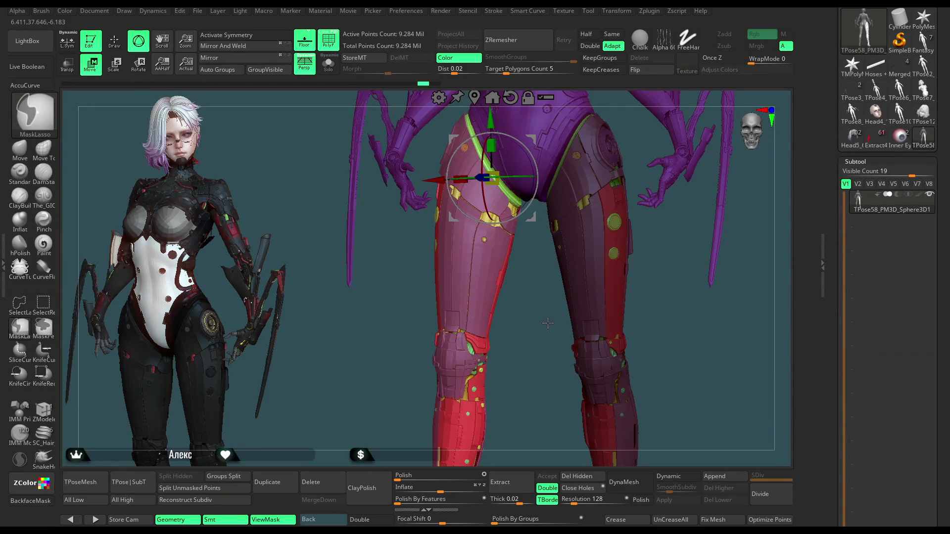
{"action": "key", "text": "ctrl+shift"}
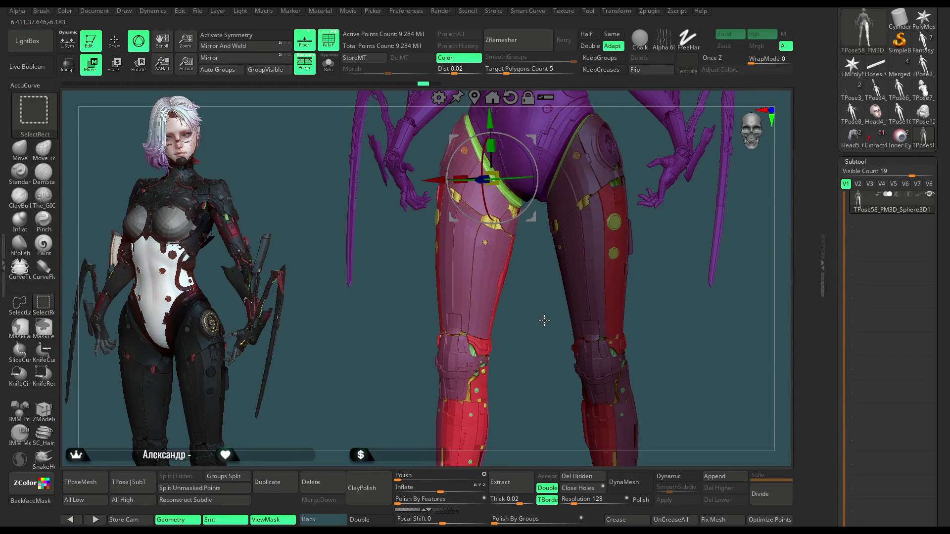
{"action": "mouse_move", "coordinate": [544, 321]}
{"action": "left_mouse_down"}
{"action": "mouse_move", "coordinate": [536, 327]}
{"action": "mouse_move", "coordinate": [576, 243]}
{"action": "mouse_move", "coordinate": [687, 206]}
{"action": "mouse_move", "coordinate": [636, 232]}
{"action": "mouse_move", "coordinate": [636, 198]}
{"action": "mouse_move", "coordinate": [613, 307]}
{"action": "mouse_move", "coordinate": [590, 348]}
{"action": "mouse_move", "coordinate": [700, 254]}
{"action": "left_mouse_up"}
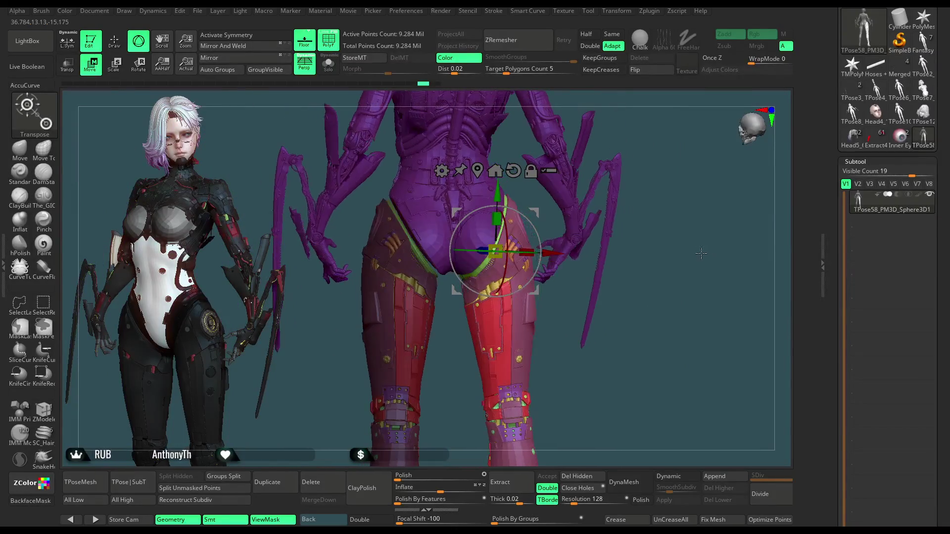
{"action": "key", "text": "ctrl+h"}
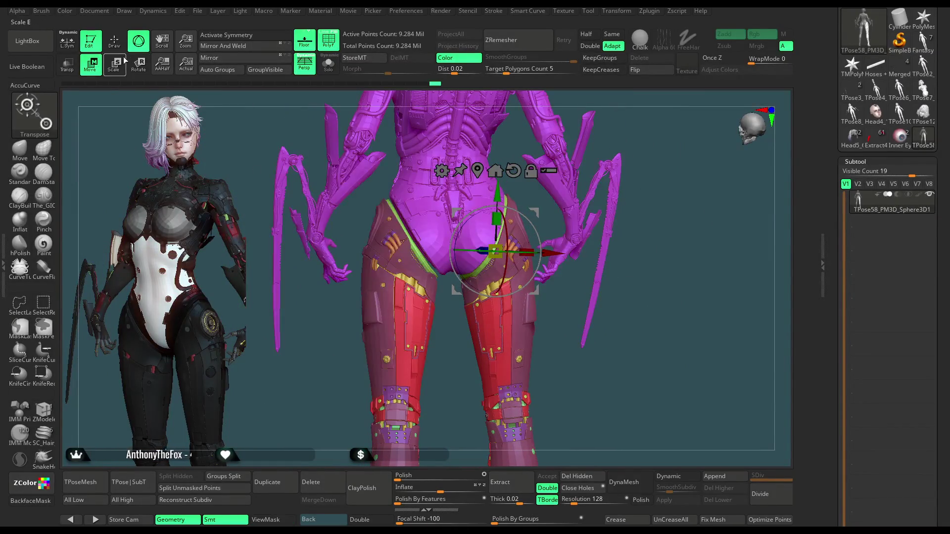
Step: Isolate the legs, lasso-mask them, then unhide the whole model and zoom onto the hips
{"action": "key", "text": "q"}
{"action": "left_click", "coordinate": [460, 222], "text": "ctrl+shift"}
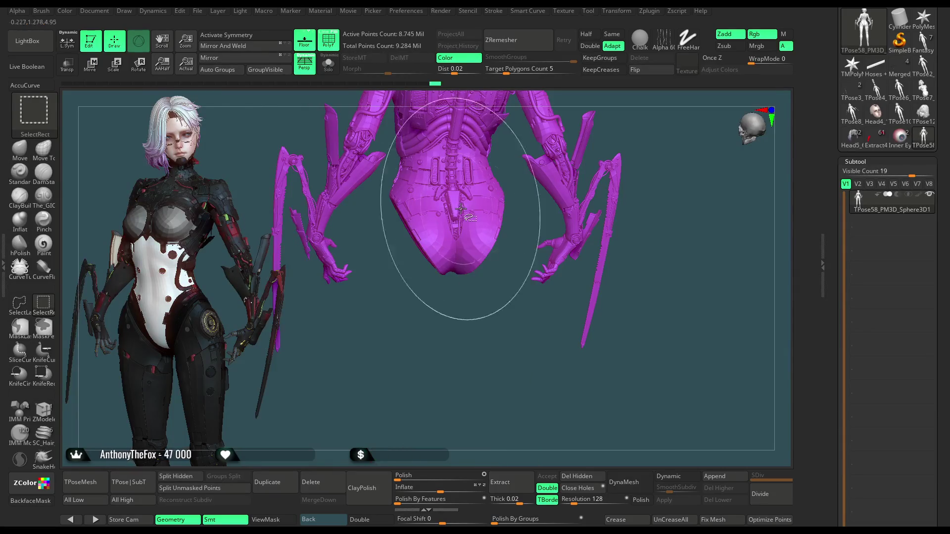
{"action": "right_click_drag", "start_coordinate": [465, 244], "coordinate": [642, 154], "text": "ctrl"}
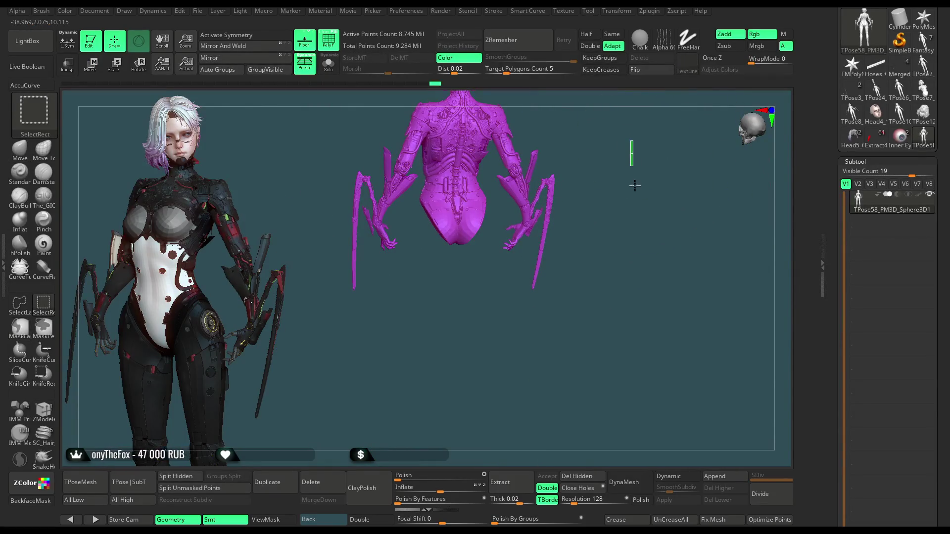
{"action": "left_click_drag", "start_coordinate": [630, 153], "coordinate": [621, 178], "text": "ctrl+shift"}
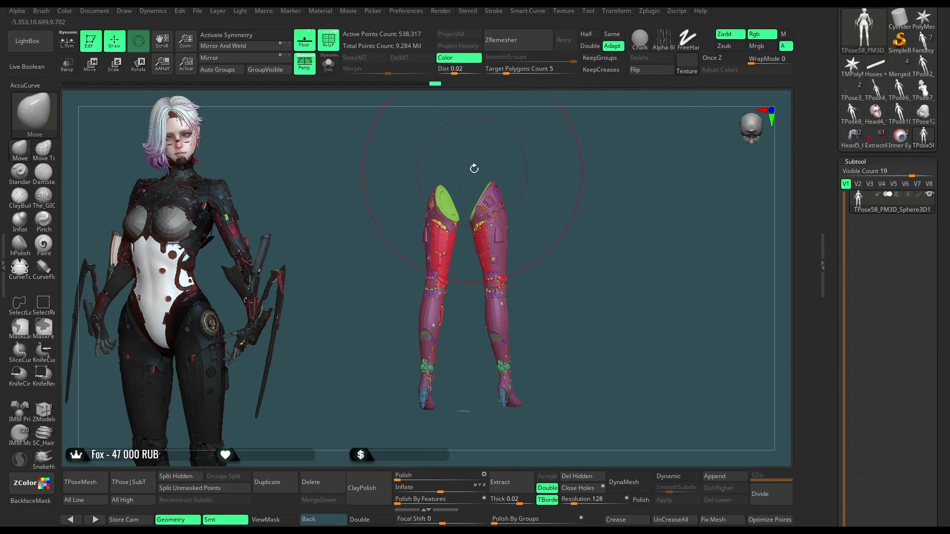
{"action": "key", "text": "ctrl"}
{"action": "mouse_move", "coordinate": [459, 269]}
{"action": "left_mouse_down", "text": "ctrl"}
{"action": "mouse_move", "coordinate": [386, 445]}
{"action": "mouse_move", "coordinate": [356, 183]}
{"action": "left_mouse_up", "text": "ctrl"}
{"action": "left_click_drag", "start_coordinate": [449, 131], "coordinate": [564, 162]}
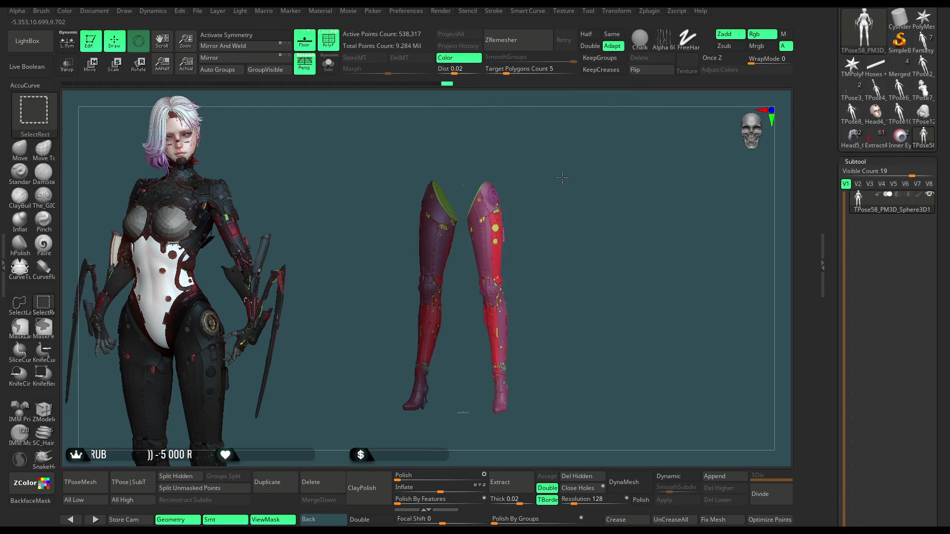
{"action": "left_click", "coordinate": [567, 167], "text": "ctrl+shift"}
{"action": "left_click", "coordinate": [566, 166], "text": "ctrl+shift"}
{"action": "left_click", "coordinate": [569, 166], "text": "ctrl"}
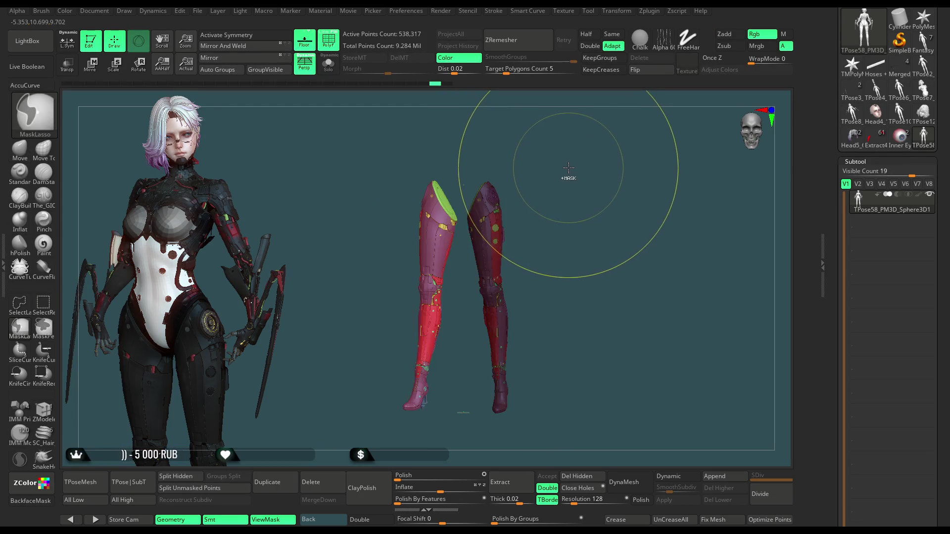
{"action": "left_click", "coordinate": [581, 167], "text": "ctrl+shift"}
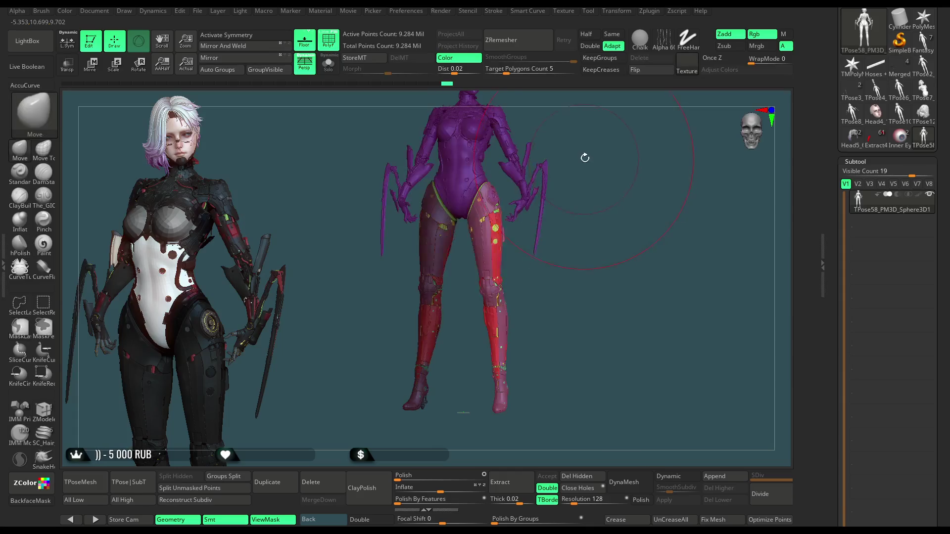
{"action": "mouse_move", "coordinate": [582, 155]}
{"action": "left_mouse_down", "text": "alt"}
{"action": "mouse_move", "coordinate": [569, 271]}
{"action": "mouse_move", "coordinate": [541, 303]}
{"action": "left_mouse_up", "text": "alt"}
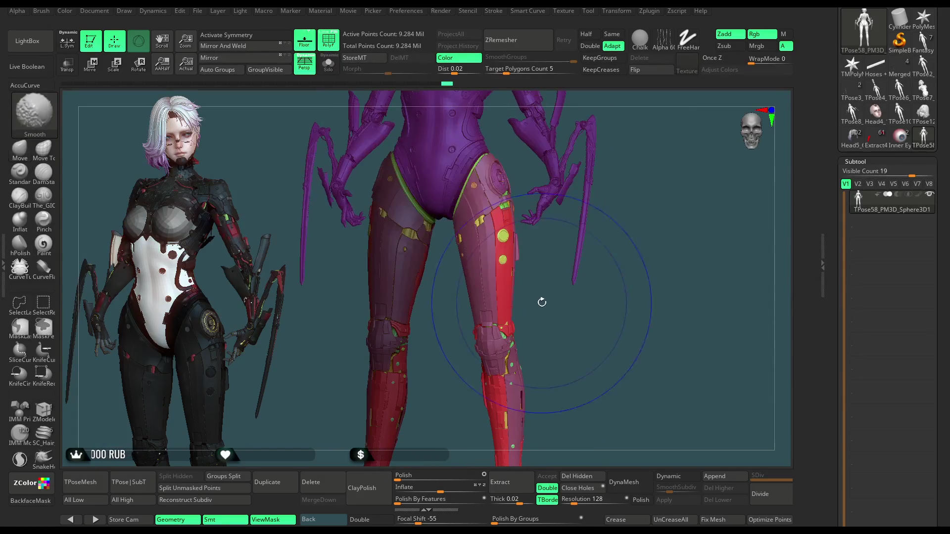
Step: Place the Move gizmo on the right hip and rotate the unmasked upper body slightly
{"action": "left_click", "coordinate": [98, 72]}
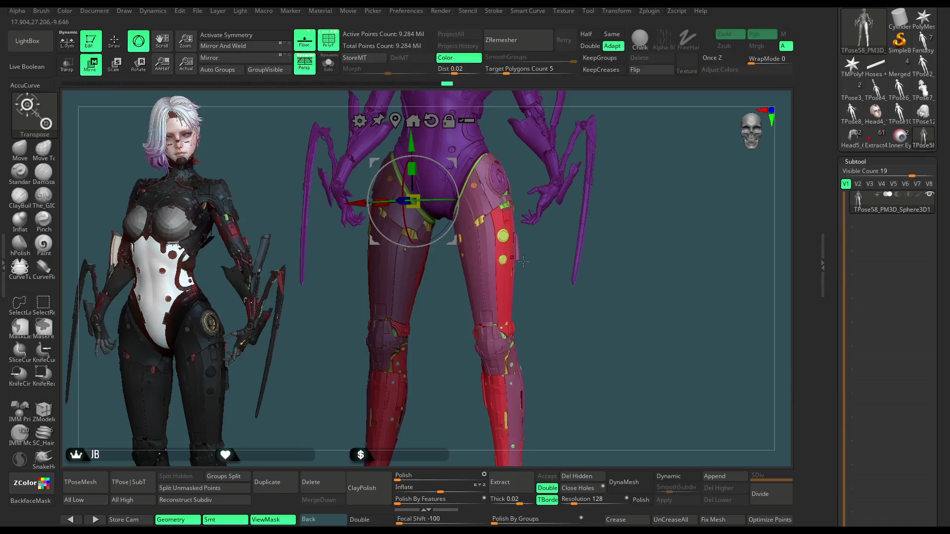
{"action": "left_click_drag", "start_coordinate": [522, 261], "coordinate": [562, 290]}
{"action": "left_click", "coordinate": [477, 188]}
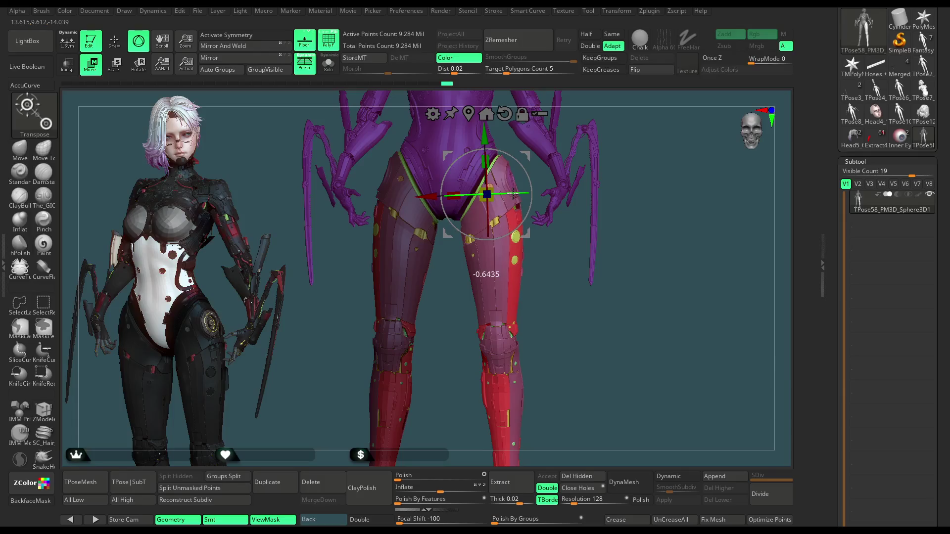
{"action": "left_click_drag", "start_coordinate": [669, 141], "coordinate": [519, 218]}
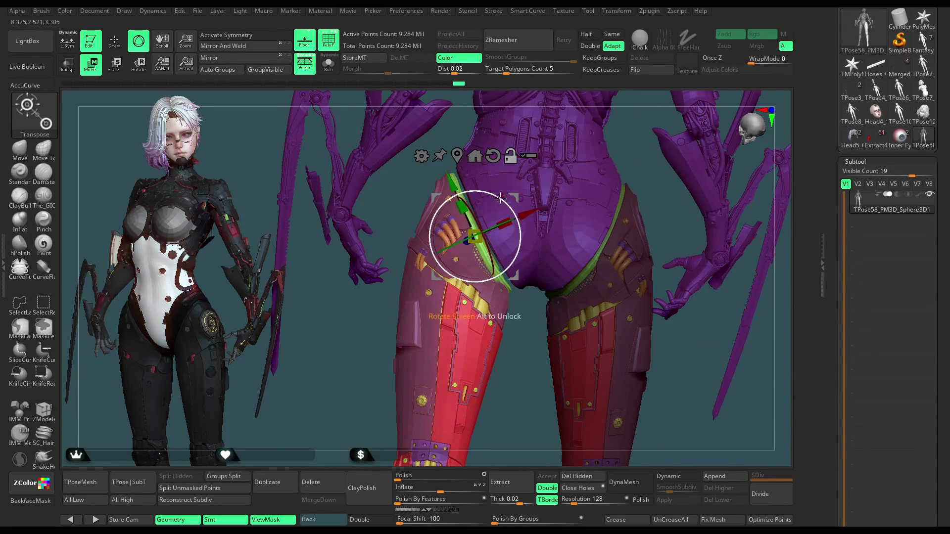
{"action": "left_click_drag", "start_coordinate": [483, 229], "coordinate": [484, 229]}
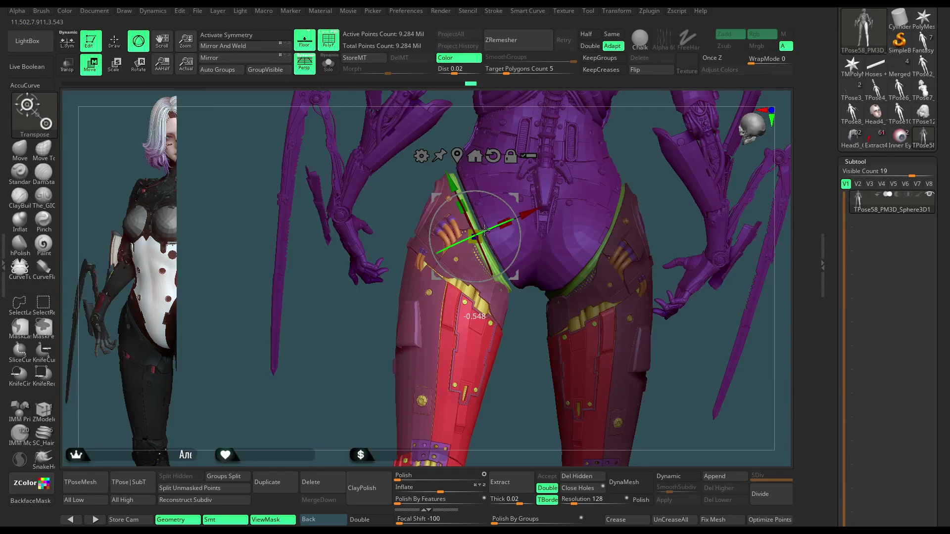
{"action": "mouse_move", "coordinate": [499, 323]}
{"action": "left_mouse_down"}
{"action": "mouse_move", "coordinate": [599, 358]}
{"action": "mouse_move", "coordinate": [484, 271]}
{"action": "left_mouse_up"}
{"action": "left_click_drag", "start_coordinate": [422, 207], "coordinate": [422, 207]}
{"action": "left_click_drag", "start_coordinate": [700, 227], "coordinate": [669, 189]}
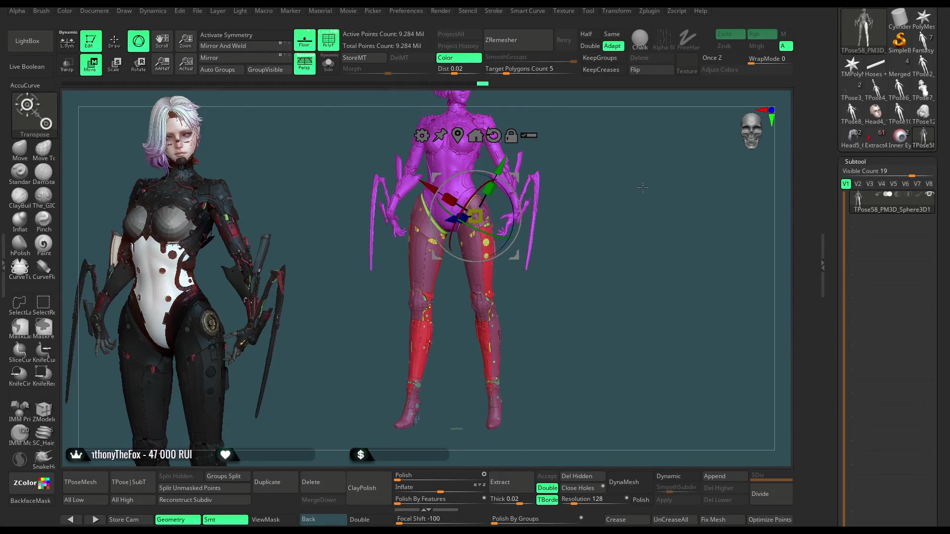
Step: Back in sculpting mode, mask the legs and hide them, leaving the torso shown at the hips
{"action": "left_click", "coordinate": [114, 40]}
{"action": "left_click_drag", "start_coordinate": [548, 190], "coordinate": [539, 172]}
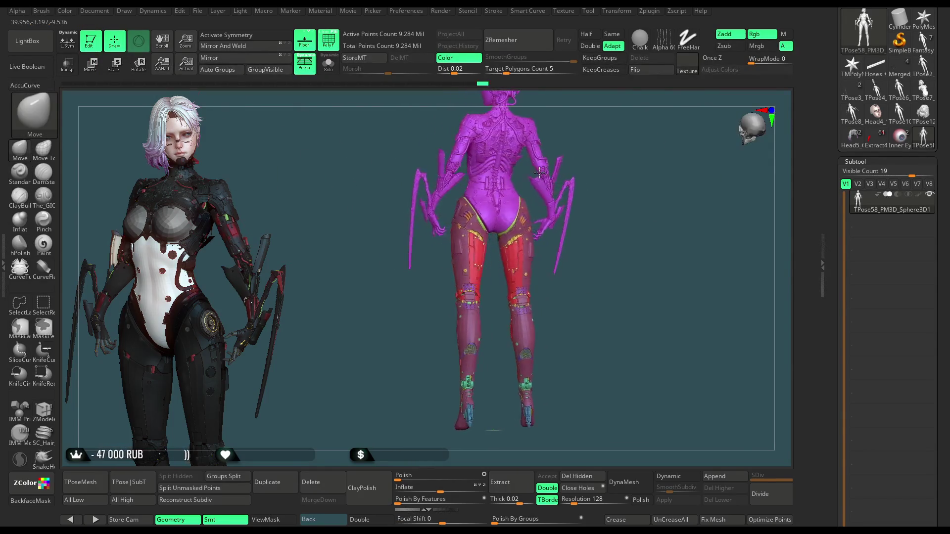
{"action": "mouse_move", "coordinate": [633, 185]}
{"action": "left_mouse_down"}
{"action": "mouse_move", "coordinate": [640, 238]}
{"action": "mouse_move", "coordinate": [536, 357]}
{"action": "mouse_move", "coordinate": [542, 340]}
{"action": "left_mouse_up"}
{"action": "key", "text": "ctrl+shift"}
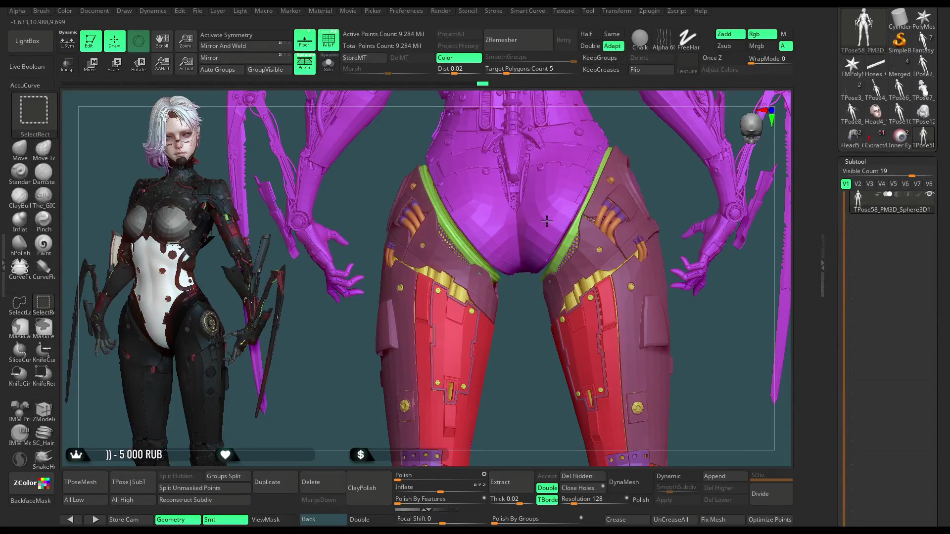
{"action": "left_click", "coordinate": [534, 354], "text": "ctrl"}
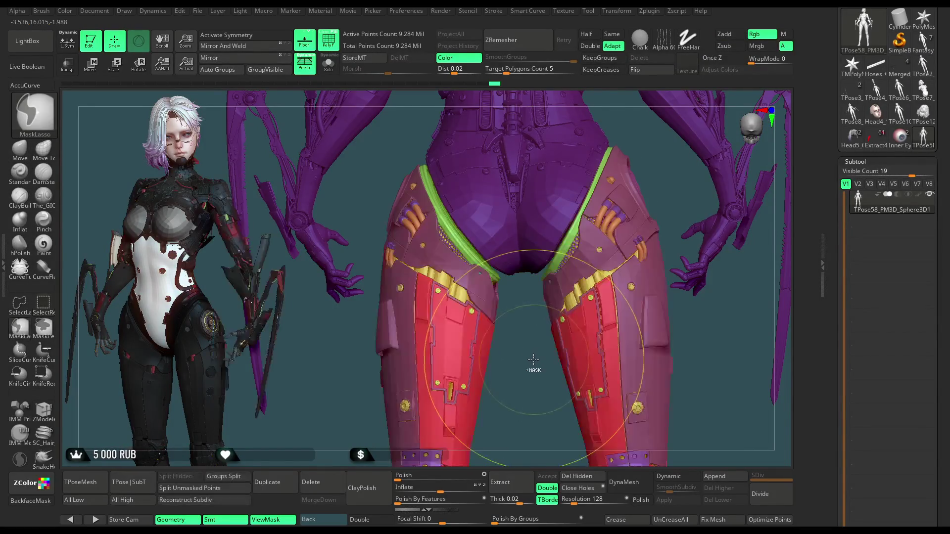
{"action": "left_click", "coordinate": [534, 360], "text": "ctrl"}
{"action": "left_click_drag", "start_coordinate": [533, 359], "coordinate": [540, 314], "text": "alt"}
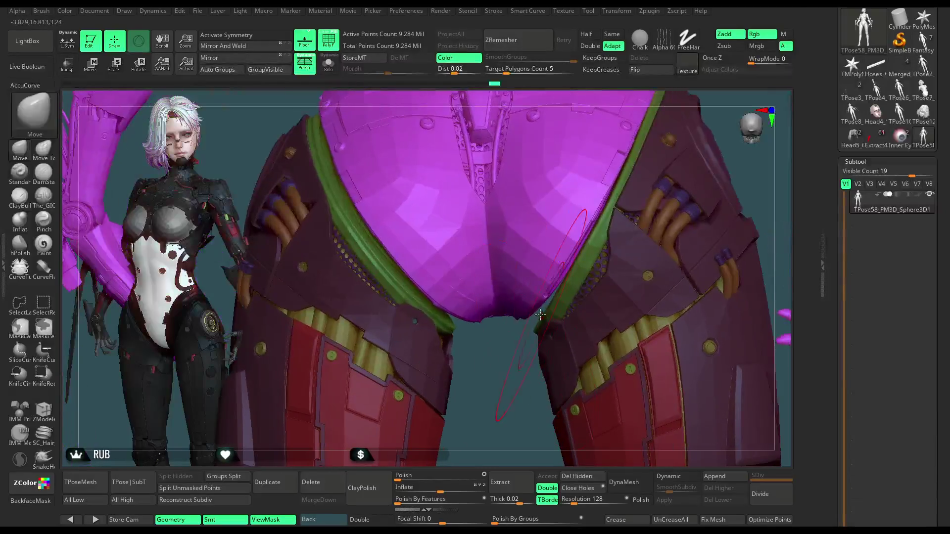
{"action": "left_click_drag", "start_coordinate": [522, 360], "coordinate": [516, 334]}
{"action": "mouse_move", "coordinate": [500, 420]}
{"action": "left_mouse_down"}
{"action": "mouse_move", "coordinate": [494, 339]}
{"action": "mouse_move", "coordinate": [500, 437]}
{"action": "mouse_move", "coordinate": [524, 292]}
{"action": "left_mouse_up"}
{"action": "left_click", "coordinate": [523, 291], "text": "ctrl+shift"}
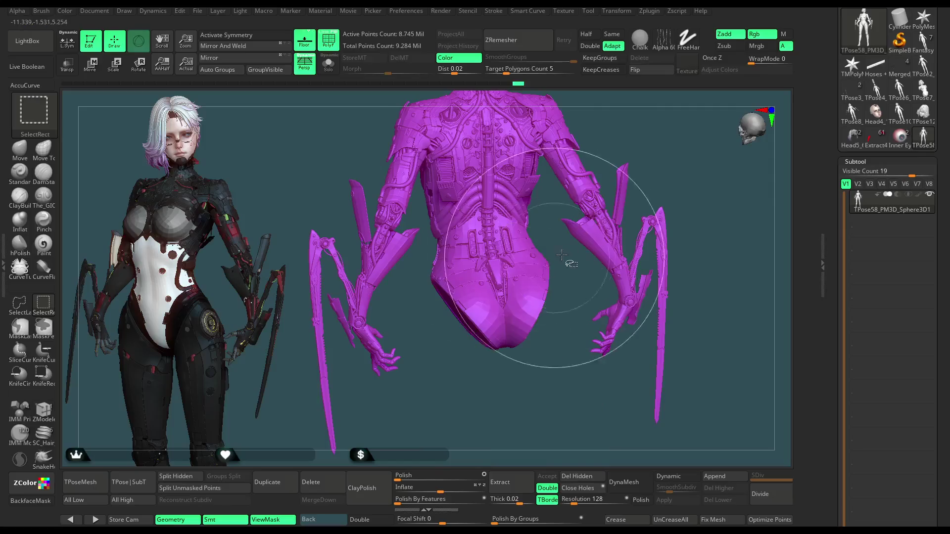
Step: Show only the leg armour to inspect its green-rimmed tops, then unhide the torso and arms
{"action": "left_click", "coordinate": [662, 197], "text": "ctrl+shift"}
{"action": "mouse_move", "coordinate": [573, 272]}
{"action": "left_mouse_down"}
{"action": "mouse_move", "coordinate": [604, 364]}
{"action": "mouse_move", "coordinate": [600, 271]}
{"action": "mouse_move", "coordinate": [610, 212]}
{"action": "mouse_move", "coordinate": [500, 197]}
{"action": "mouse_move", "coordinate": [513, 318]}
{"action": "mouse_move", "coordinate": [516, 253]}
{"action": "mouse_move", "coordinate": [503, 198]}
{"action": "mouse_move", "coordinate": [511, 240]}
{"action": "mouse_move", "coordinate": [496, 275]}
{"action": "left_mouse_up"}
{"action": "left_click_drag", "start_coordinate": [520, 166], "coordinate": [514, 175]}
{"action": "left_click_drag", "start_coordinate": [515, 294], "coordinate": [527, 218]}
{"action": "key", "text": "ctrl+shift"}
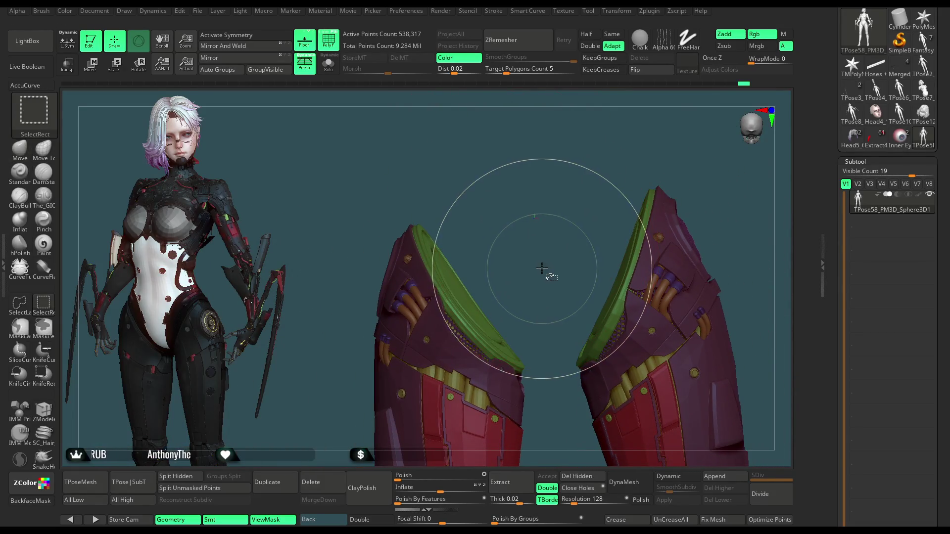
{"action": "left_click", "coordinate": [549, 258], "text": "ctrl+shift"}
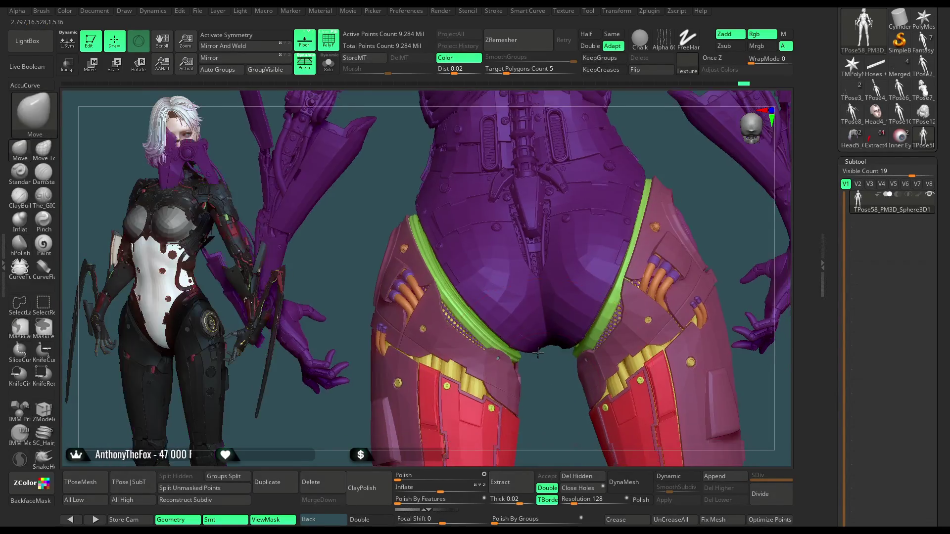
{"action": "left_click_drag", "start_coordinate": [538, 352], "coordinate": [498, 349]}
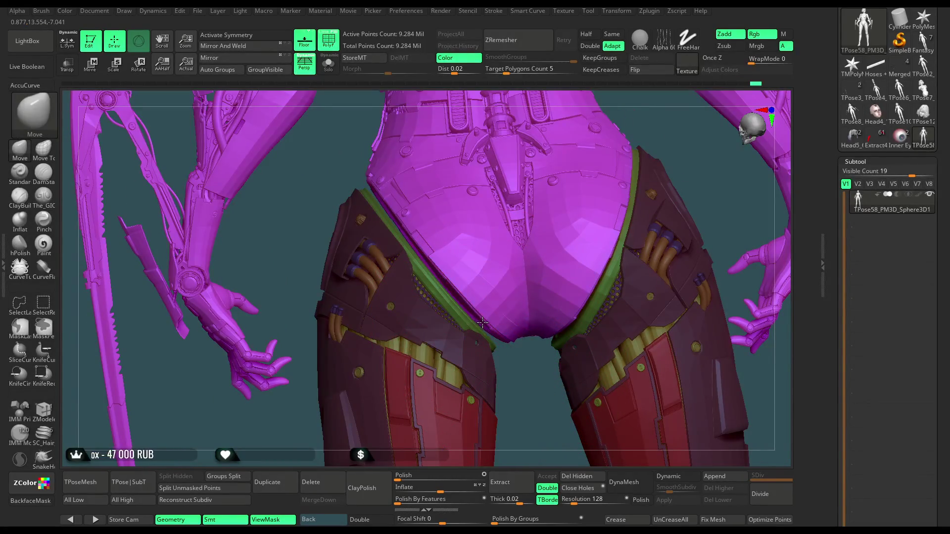
{"action": "mouse_move", "coordinate": [480, 315]}
{"action": "left_mouse_down"}
{"action": "mouse_move", "coordinate": [514, 370]}
{"action": "mouse_move", "coordinate": [547, 322]}
{"action": "left_mouse_up"}
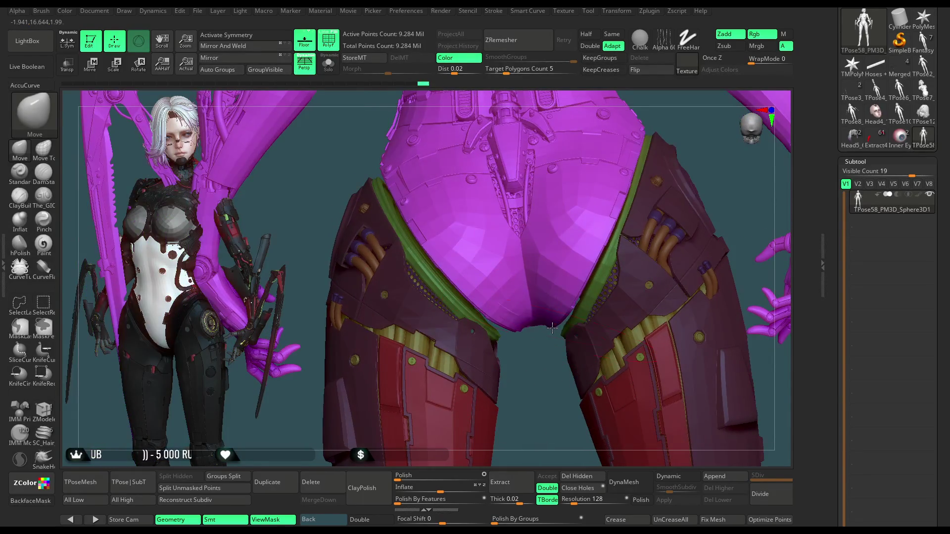
{"action": "key", "text": "space"}
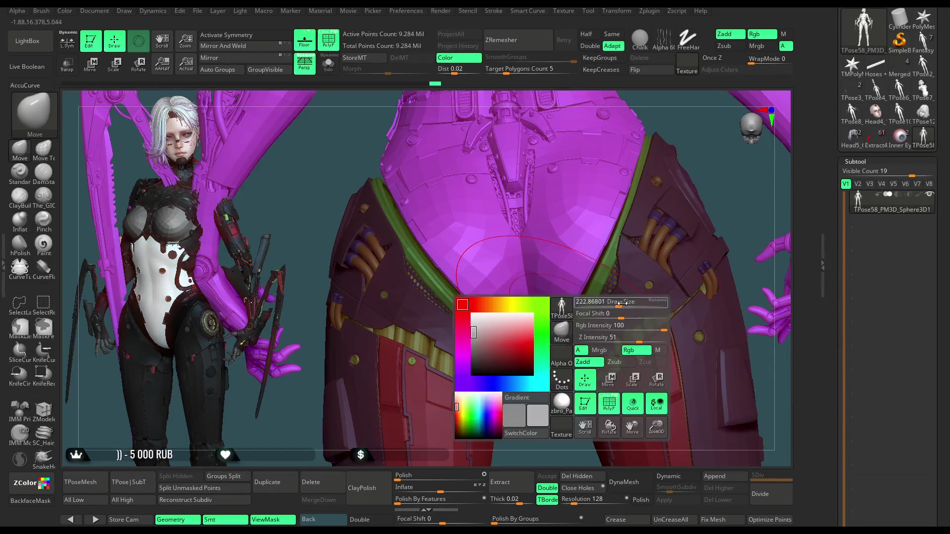
{"action": "mouse_move", "coordinate": [508, 330]}
{"action": "left_mouse_down"}
{"action": "mouse_move", "coordinate": [511, 383]}
{"action": "mouse_move", "coordinate": [513, 322]}
{"action": "mouse_move", "coordinate": [515, 356]}
{"action": "mouse_move", "coordinate": [515, 337]}
{"action": "left_mouse_up"}
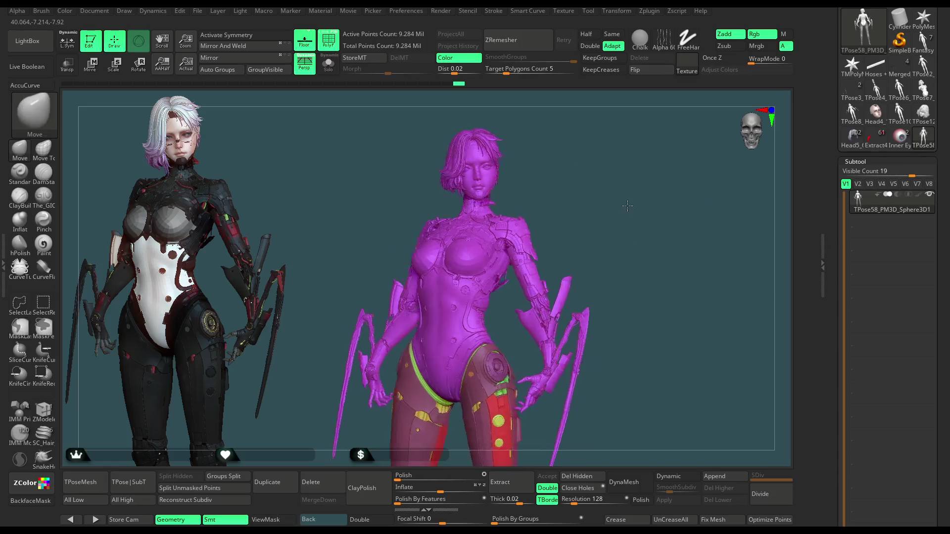
{"action": "key", "text": "space"}
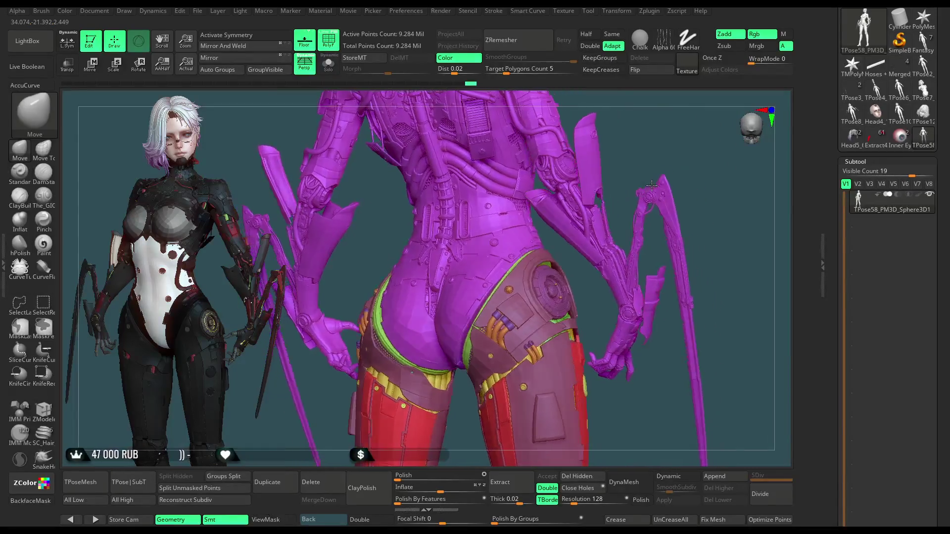
Step: Frame the whole figure and turn it to a three-quarter view of the chest
{"action": "left_click", "coordinate": [616, 16]}
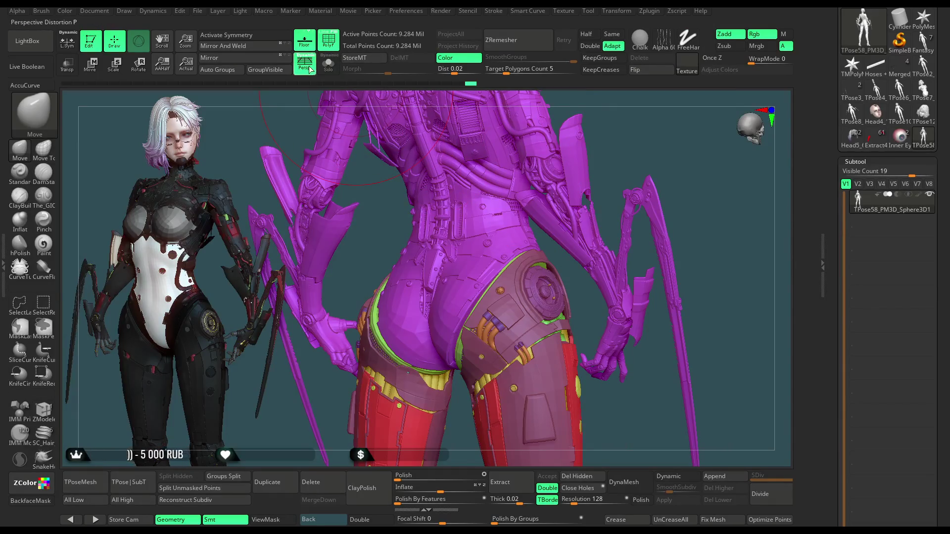
{"action": "left_click", "coordinate": [331, 45]}
{"action": "left_click", "coordinate": [331, 46]}
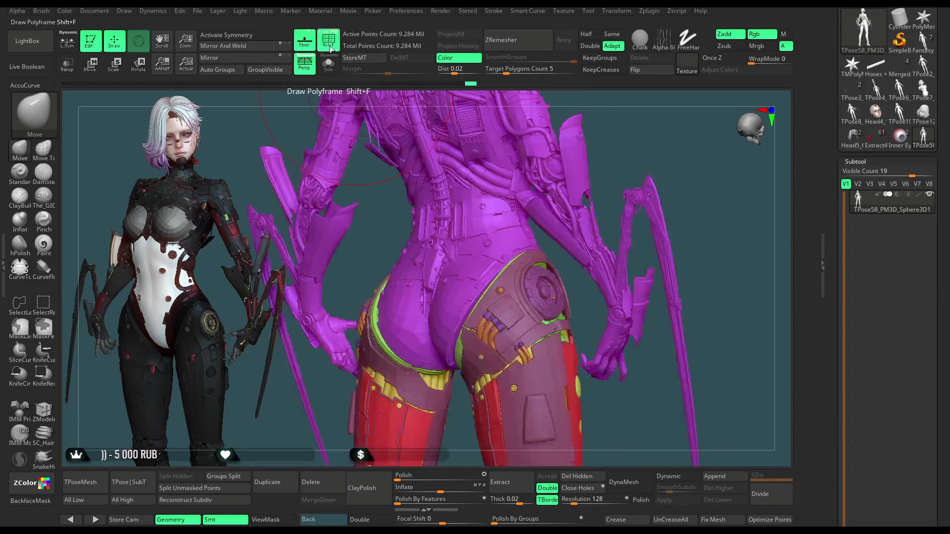
{"action": "left_click", "coordinate": [614, 15]}
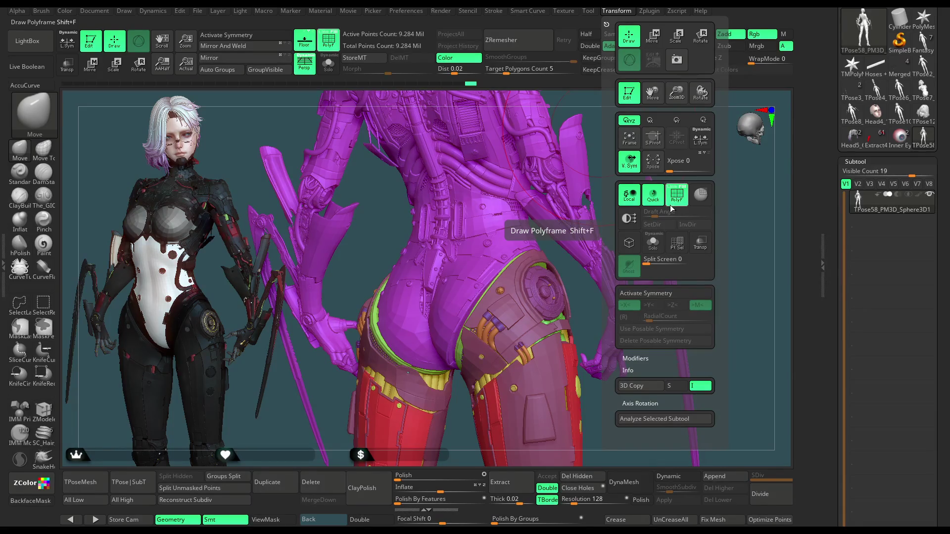
{"action": "key", "text": "f"}
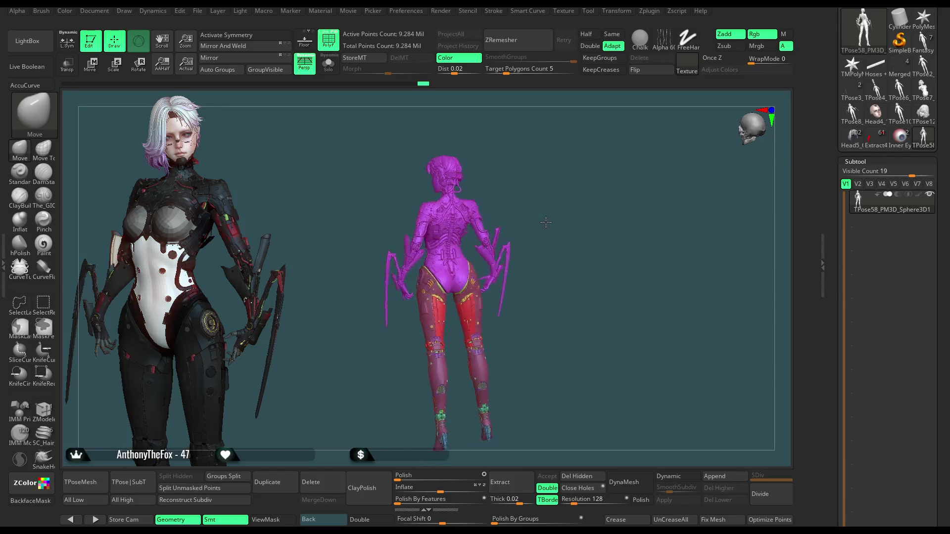
{"action": "mouse_move", "coordinate": [595, 221]}
{"action": "left_mouse_down"}
{"action": "mouse_move", "coordinate": [613, 217]}
{"action": "mouse_move", "coordinate": [619, 200]}
{"action": "left_mouse_up"}
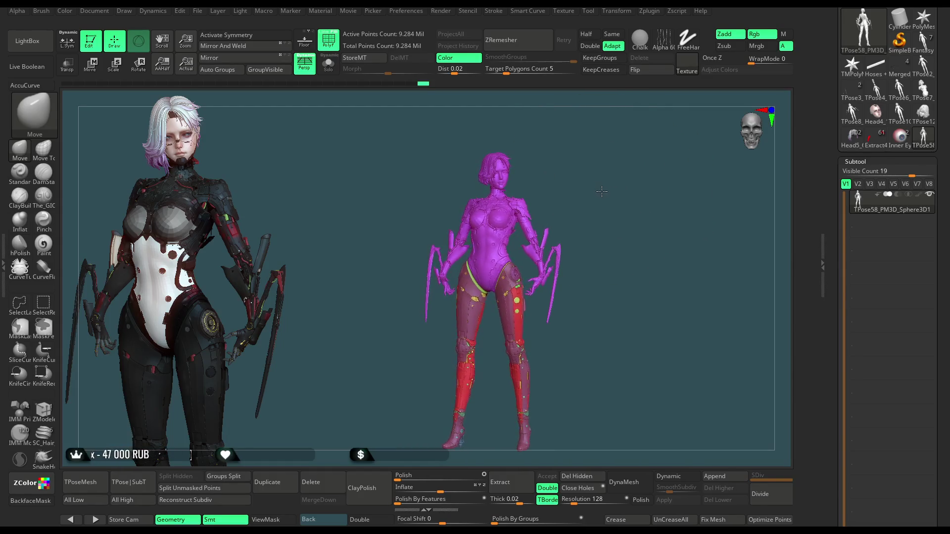
{"action": "mouse_move", "coordinate": [606, 205]}
{"action": "left_mouse_down"}
{"action": "mouse_move", "coordinate": [638, 184]}
{"action": "mouse_move", "coordinate": [583, 186]}
{"action": "mouse_move", "coordinate": [647, 154]}
{"action": "mouse_move", "coordinate": [613, 189]}
{"action": "mouse_move", "coordinate": [637, 202]}
{"action": "mouse_move", "coordinate": [356, 119]}
{"action": "left_mouse_up"}
Step: Pick ZModeler's Set Symmetry polygon action on the chest, then view the plain grey figure front-on
{"action": "left_click", "coordinate": [324, 35]}
{"action": "left_click_drag", "start_coordinate": [651, 146], "coordinate": [368, 248]}
{"action": "left_click", "coordinate": [44, 409]}
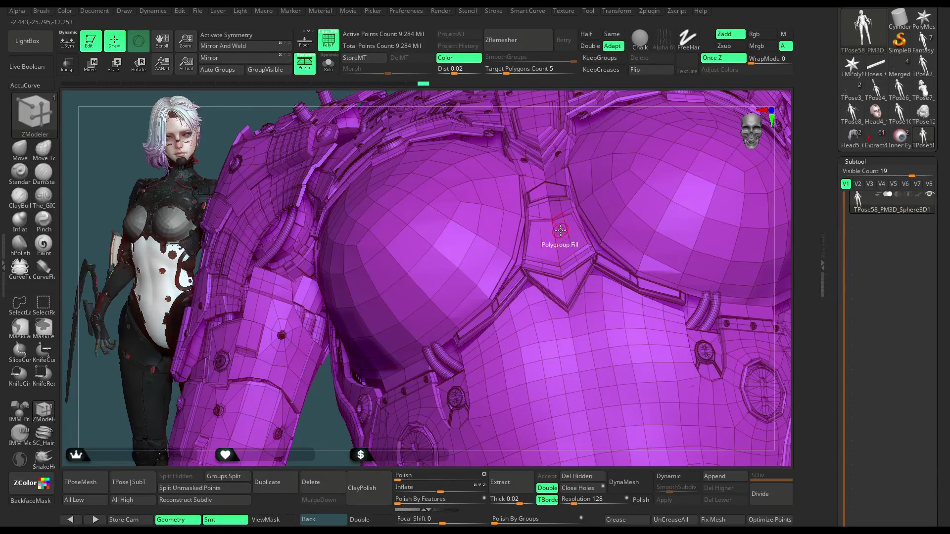
{"action": "key", "text": "space"}
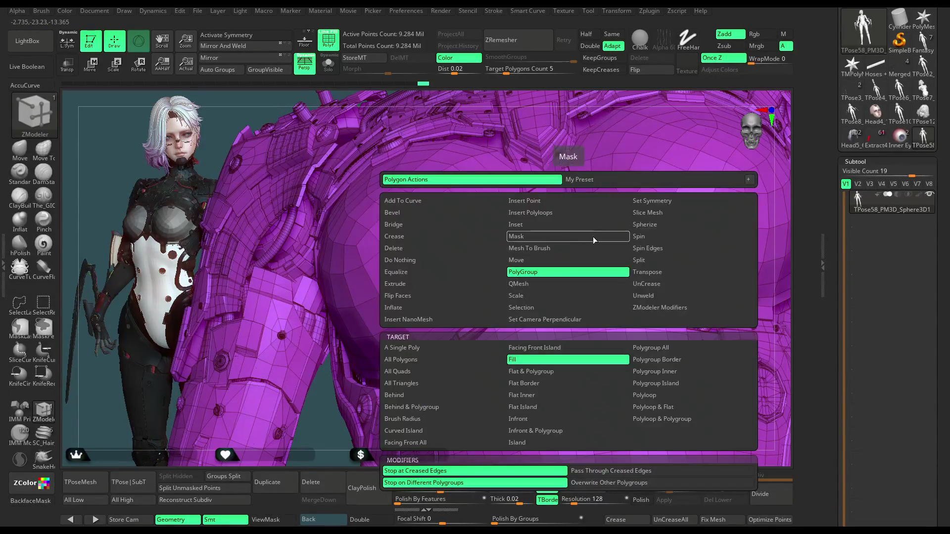
{"action": "left_click", "coordinate": [652, 204]}
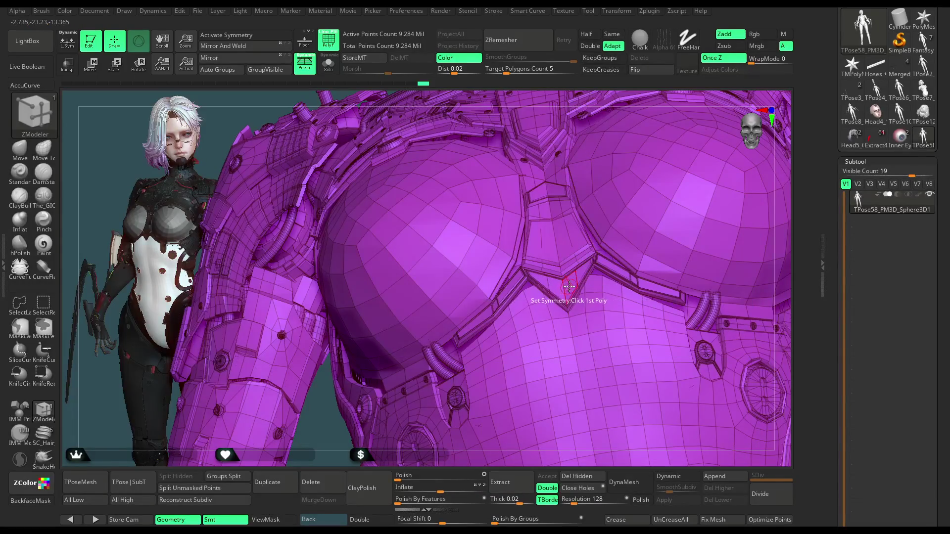
{"action": "key", "text": "w"}
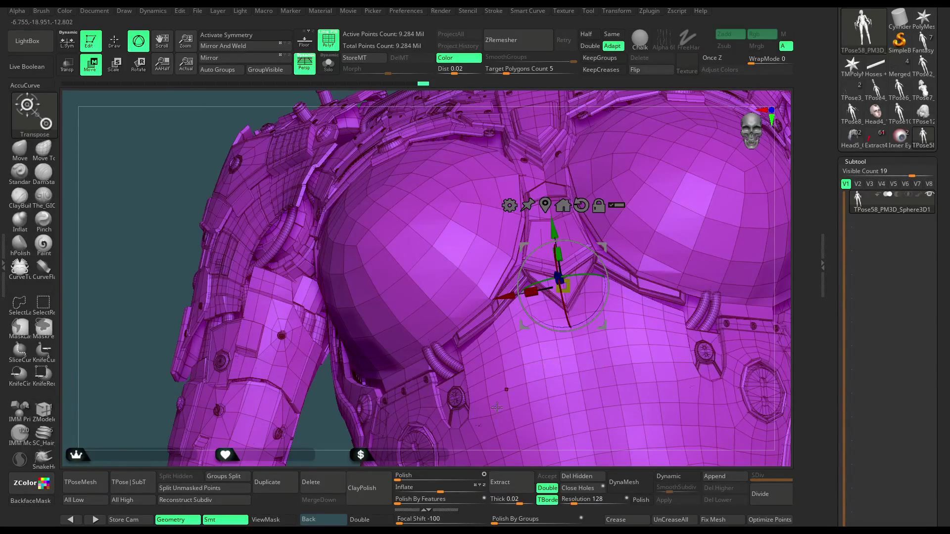
{"action": "scroll", "coordinate": [594, 222], "scroll_direction": "down", "scroll_amount": 5}
{"action": "left_click_drag", "start_coordinate": [652, 154], "coordinate": [520, 148]}
{"action": "key", "text": "shift+f"}
Step: Turn on symmetry with L.Sym so edits mirror across the figure's own centre
{"action": "key", "text": "b"}
{"action": "key", "text": "z"}
{"action": "key", "text": "m"}
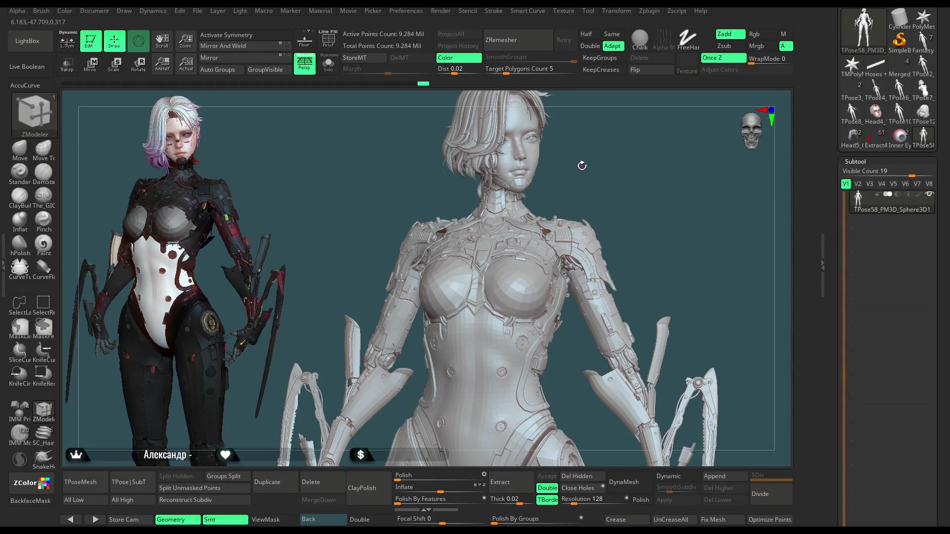
{"action": "key", "text": "x"}
{"action": "scroll", "coordinate": [609, 149], "scroll_direction": "up", "scroll_amount": 3}
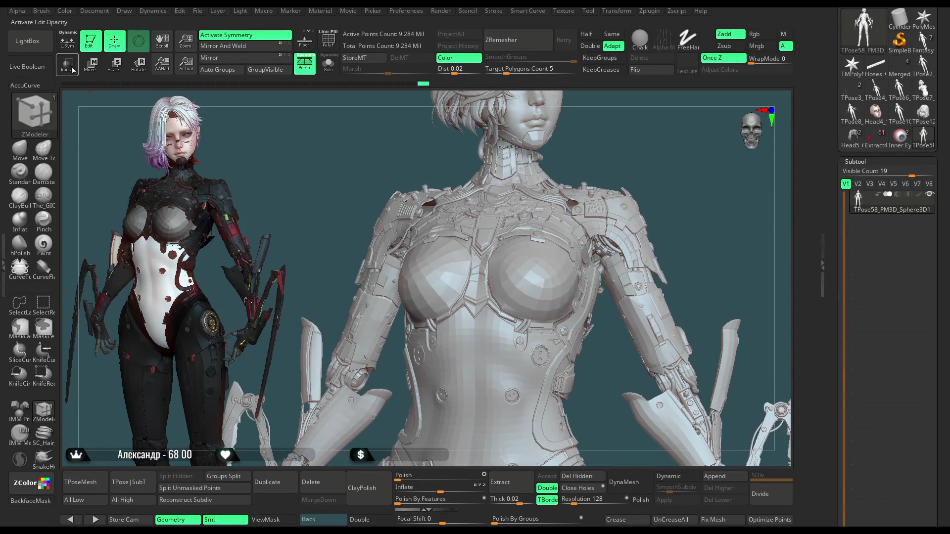
{"action": "left_click", "coordinate": [68, 41]}
Step: Choose the Move brush, set Draw Size to about 201, and rotate around the figure
{"action": "mouse_move", "coordinate": [646, 144]}
{"action": "left_mouse_down"}
{"action": "mouse_move", "coordinate": [641, 129]}
{"action": "mouse_move", "coordinate": [609, 146]}
{"action": "left_mouse_up"}
{"action": "left_click", "coordinate": [20, 149]}
{"action": "key", "text": "space"}
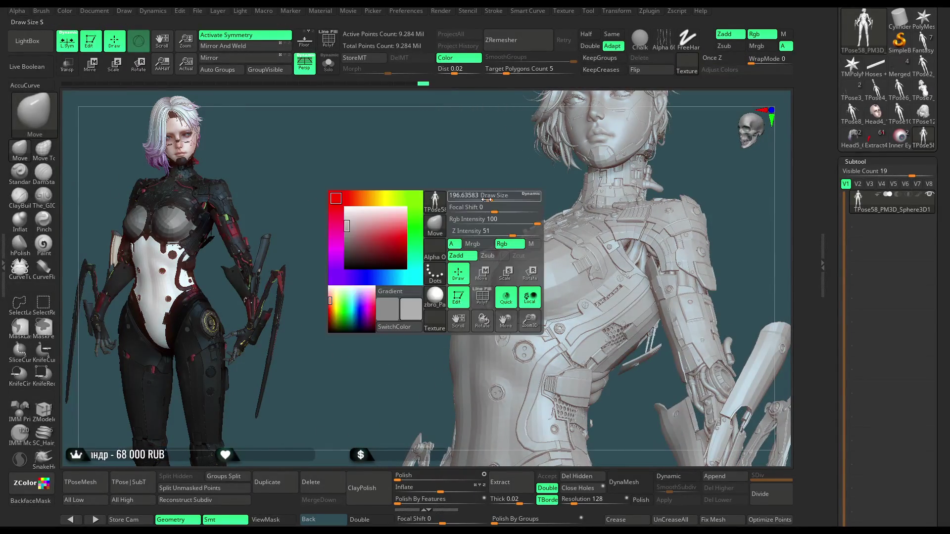
{"action": "left_click_drag", "start_coordinate": [486, 200], "coordinate": [519, 262]}
{"action": "left_click_drag", "start_coordinate": [619, 262], "coordinate": [623, 208]}
{"action": "mouse_move", "coordinate": [534, 201]}
{"action": "left_mouse_down"}
{"action": "mouse_move", "coordinate": [458, 183]}
{"action": "mouse_move", "coordinate": [398, 301]}
{"action": "mouse_move", "coordinate": [411, 263]}
{"action": "mouse_move", "coordinate": [444, 291]}
{"action": "mouse_move", "coordinate": [608, 133]}
{"action": "mouse_move", "coordinate": [572, 180]}
{"action": "mouse_move", "coordinate": [532, 203]}
{"action": "left_mouse_up"}
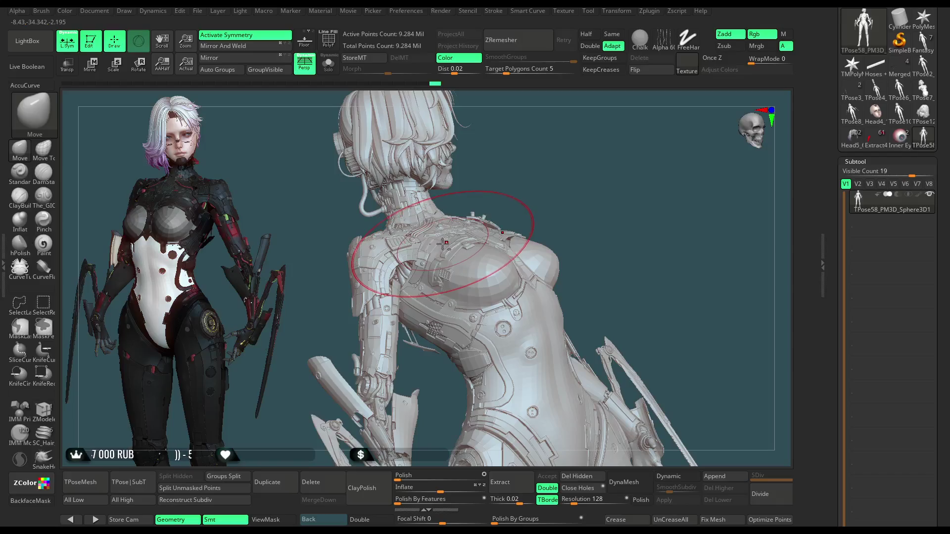
{"action": "mouse_move", "coordinate": [562, 195]}
{"action": "left_mouse_down"}
{"action": "mouse_move", "coordinate": [525, 188]}
{"action": "mouse_move", "coordinate": [595, 182]}
{"action": "mouse_move", "coordinate": [577, 188]}
{"action": "mouse_move", "coordinate": [619, 163]}
{"action": "mouse_move", "coordinate": [563, 171]}
{"action": "left_mouse_up"}
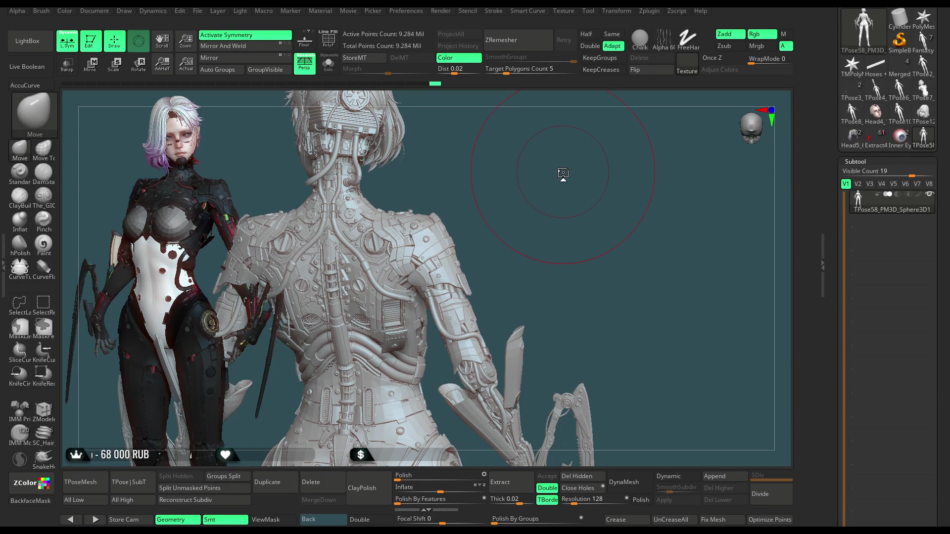
{"action": "mouse_move", "coordinate": [547, 261]}
{"action": "left_mouse_down"}
{"action": "mouse_move", "coordinate": [611, 205]}
{"action": "mouse_move", "coordinate": [606, 162]}
{"action": "mouse_move", "coordinate": [619, 163]}
{"action": "mouse_move", "coordinate": [606, 157]}
{"action": "mouse_move", "coordinate": [617, 146]}
{"action": "mouse_move", "coordinate": [622, 171]}
{"action": "mouse_move", "coordinate": [659, 217]}
{"action": "left_mouse_up"}
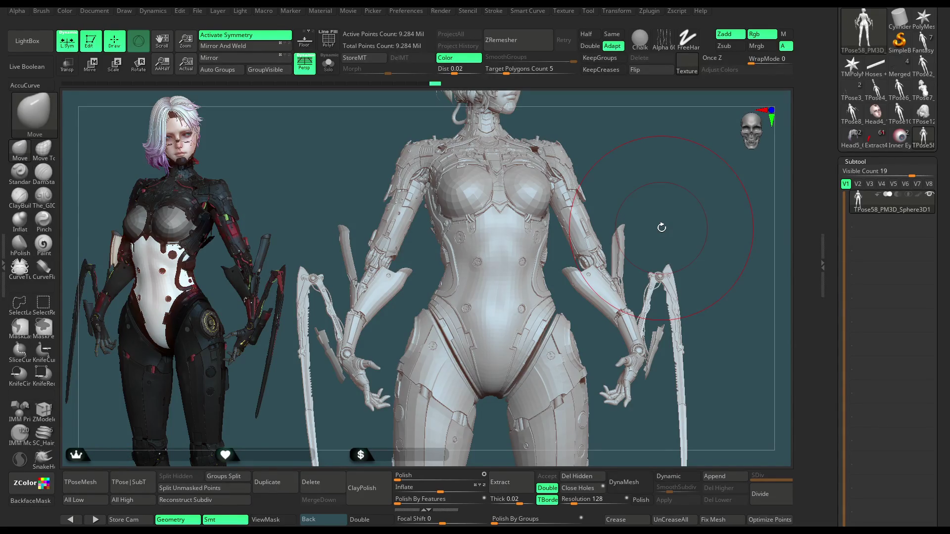
Step: Lasso-mask the upper torso above the waist, with mask shading hidden
{"action": "mouse_move", "coordinate": [638, 206]}
{"action": "left_mouse_down"}
{"action": "mouse_move", "coordinate": [645, 162]}
{"action": "mouse_move", "coordinate": [667, 172]}
{"action": "mouse_move", "coordinate": [574, 302]}
{"action": "mouse_move", "coordinate": [449, 309]}
{"action": "mouse_move", "coordinate": [426, 282]}
{"action": "left_mouse_up"}
{"action": "key", "text": "ctrl"}
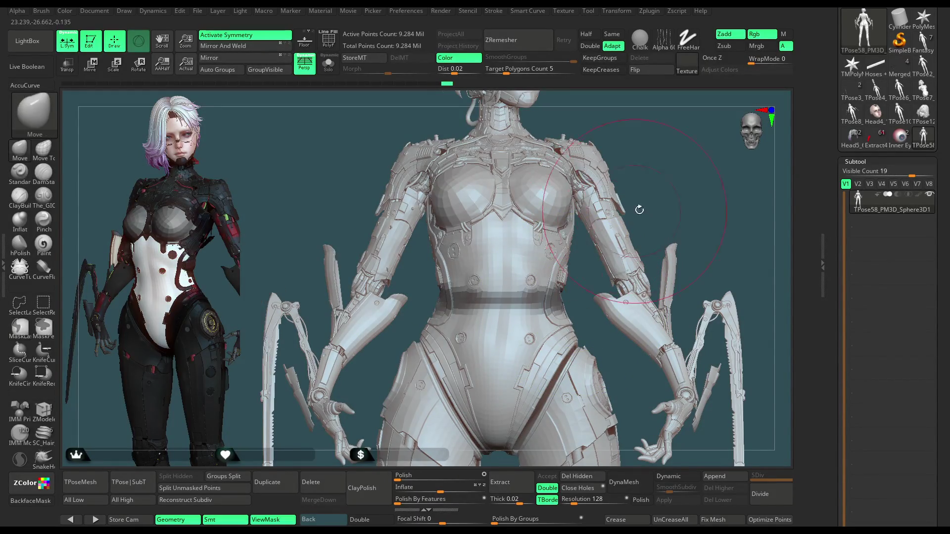
{"action": "key", "text": "ctrl+h"}
{"action": "mouse_move", "coordinate": [662, 172]}
{"action": "left_mouse_down"}
{"action": "mouse_move", "coordinate": [647, 170]}
{"action": "mouse_move", "coordinate": [680, 159]}
{"action": "mouse_move", "coordinate": [610, 301]}
{"action": "mouse_move", "coordinate": [431, 327]}
{"action": "left_mouse_up"}
{"action": "mouse_move", "coordinate": [585, 321]}
{"action": "left_mouse_down", "text": "ctrl"}
{"action": "mouse_move", "coordinate": [606, 322]}
{"action": "mouse_move", "coordinate": [703, 171]}
{"action": "mouse_move", "coordinate": [411, 94]}
{"action": "mouse_move", "coordinate": [292, 250]}
{"action": "left_mouse_up", "text": "ctrl"}
{"action": "mouse_move", "coordinate": [668, 212]}
{"action": "left_mouse_down"}
{"action": "mouse_move", "coordinate": [667, 155]}
{"action": "mouse_move", "coordinate": [544, 247]}
{"action": "mouse_move", "coordinate": [425, 237]}
{"action": "mouse_move", "coordinate": [534, 121]}
{"action": "mouse_move", "coordinate": [552, 218]}
{"action": "mouse_move", "coordinate": [594, 170]}
{"action": "mouse_move", "coordinate": [572, 201]}
{"action": "mouse_move", "coordinate": [561, 277]}
{"action": "mouse_move", "coordinate": [510, 301]}
{"action": "left_mouse_up"}
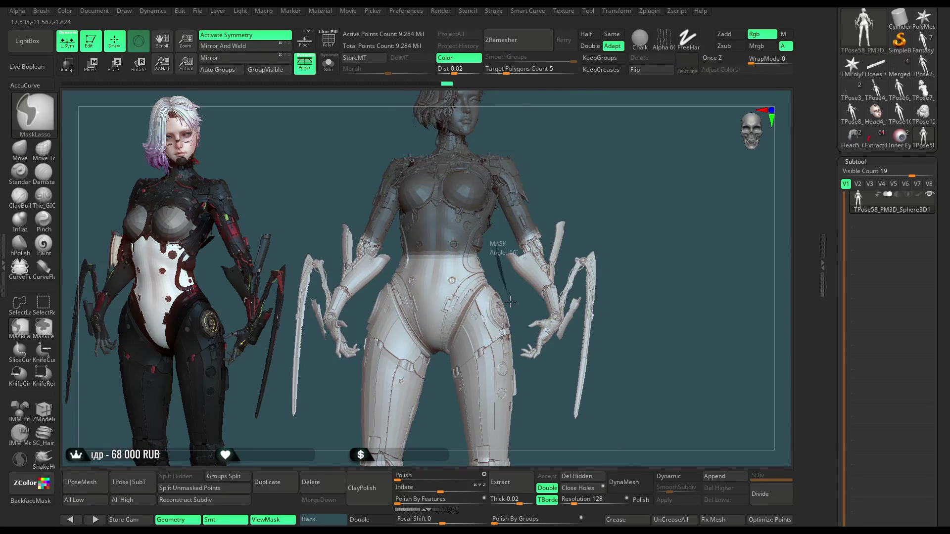
Step: Mask the right arm and its blade, then blur the mask edges
{"action": "mouse_move", "coordinate": [518, 350]}
{"action": "left_mouse_down", "text": "ctrl"}
{"action": "mouse_move", "coordinate": [539, 423]}
{"action": "mouse_move", "coordinate": [648, 184]}
{"action": "mouse_move", "coordinate": [517, 163]}
{"action": "left_mouse_up", "text": "ctrl"}
{"action": "left_click_drag", "start_coordinate": [592, 161], "coordinate": [549, 196]}
{"action": "left_click", "coordinate": [388, 275], "text": "ctrl"}
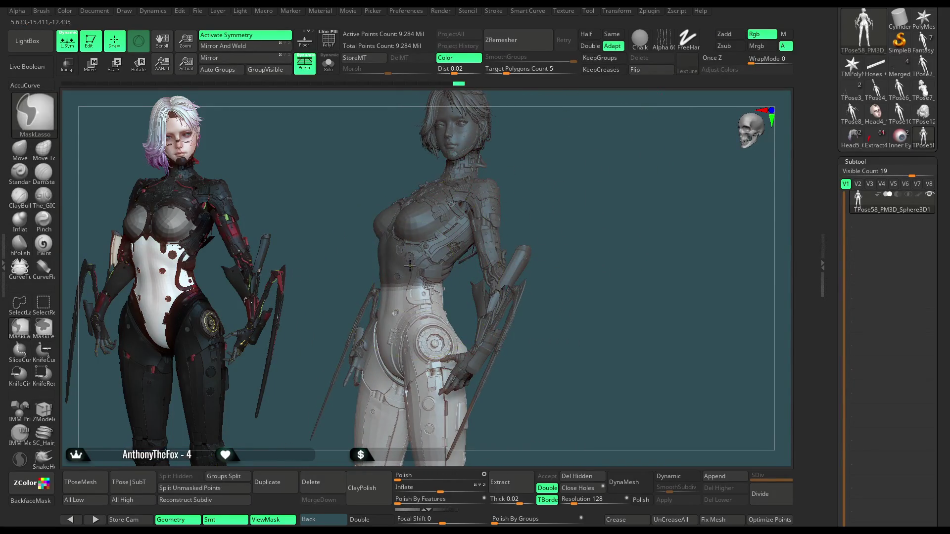
{"action": "mouse_move", "coordinate": [516, 207]}
{"action": "left_mouse_down"}
{"action": "mouse_move", "coordinate": [597, 182]}
{"action": "mouse_move", "coordinate": [625, 186]}
{"action": "mouse_move", "coordinate": [646, 152]}
{"action": "mouse_move", "coordinate": [402, 244]}
{"action": "mouse_move", "coordinate": [483, 295]}
{"action": "mouse_move", "coordinate": [533, 172]}
{"action": "mouse_move", "coordinate": [524, 187]}
{"action": "left_mouse_up"}
{"action": "key", "text": "ctrl"}
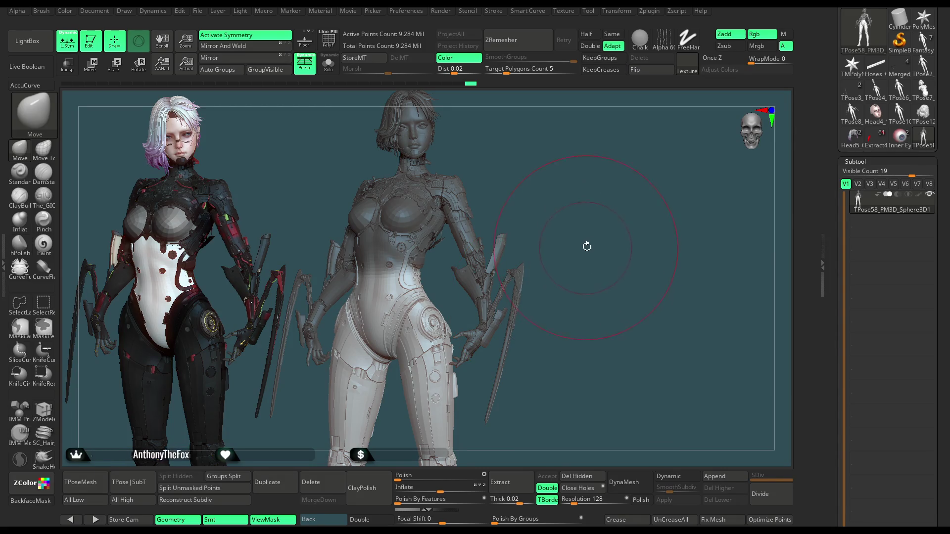
{"action": "scroll", "coordinate": [587, 246], "scroll_direction": "up", "scroll_amount": 5}
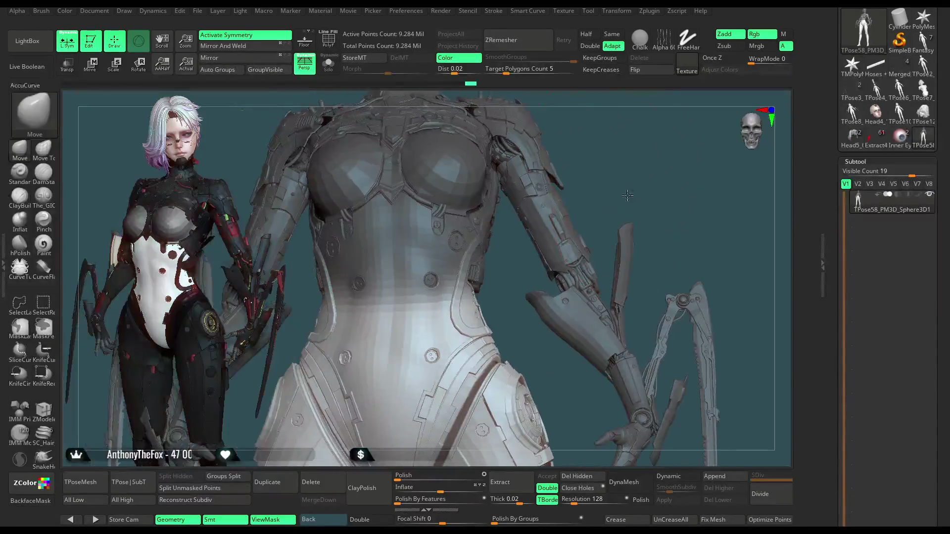
{"action": "scroll", "coordinate": [390, 275], "scroll_direction": "up", "scroll_amount": 2}
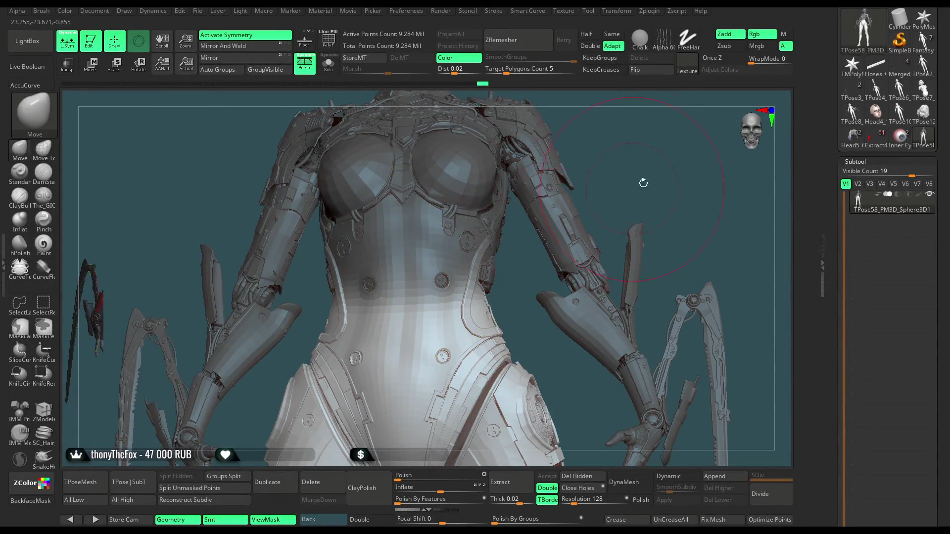
{"action": "scroll", "coordinate": [643, 183], "scroll_direction": "down", "scroll_amount": 5}
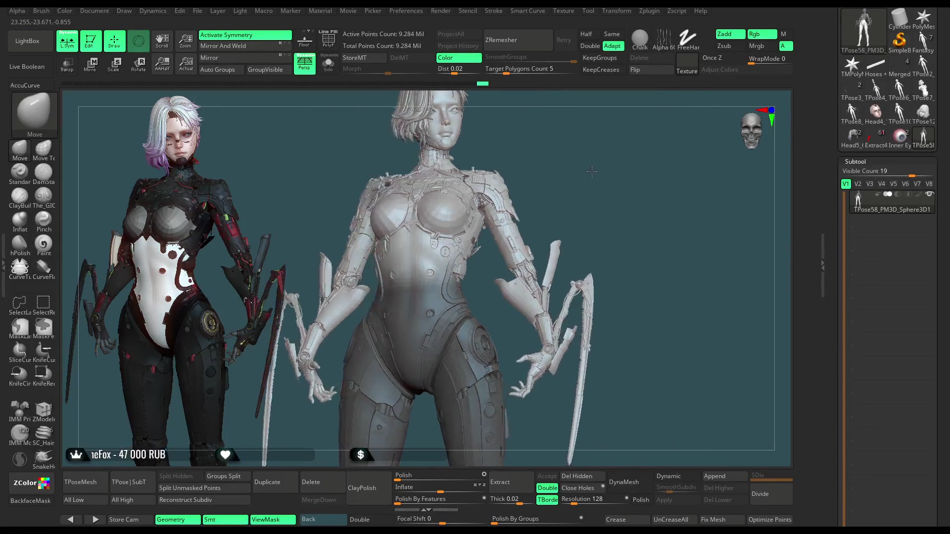
Step: With the gizmo, drag the unmasked lower body down along Y and scale the waist from behind
{"action": "key", "text": "w"}
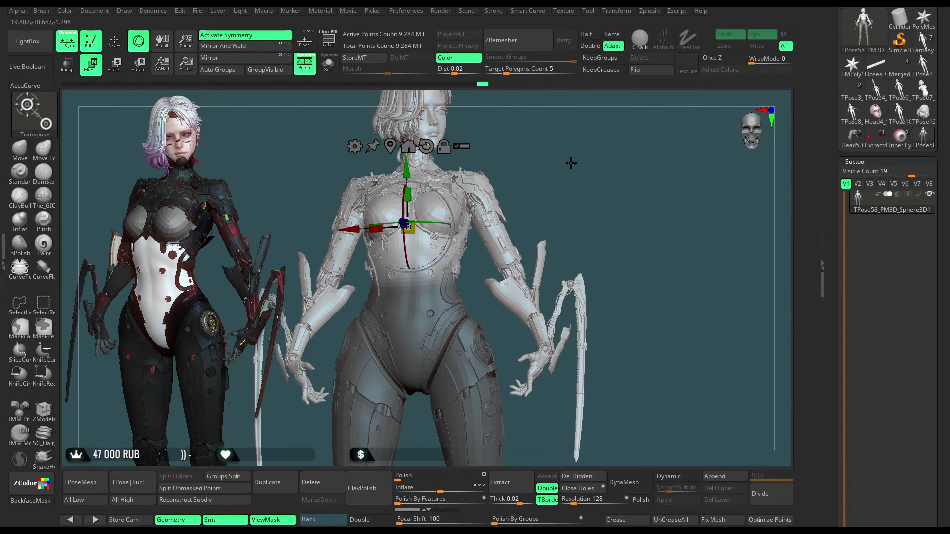
{"action": "scroll", "coordinate": [571, 198], "scroll_direction": "up", "scroll_amount": 4}
{"action": "left_click_drag", "start_coordinate": [571, 240], "coordinate": [569, 237]}
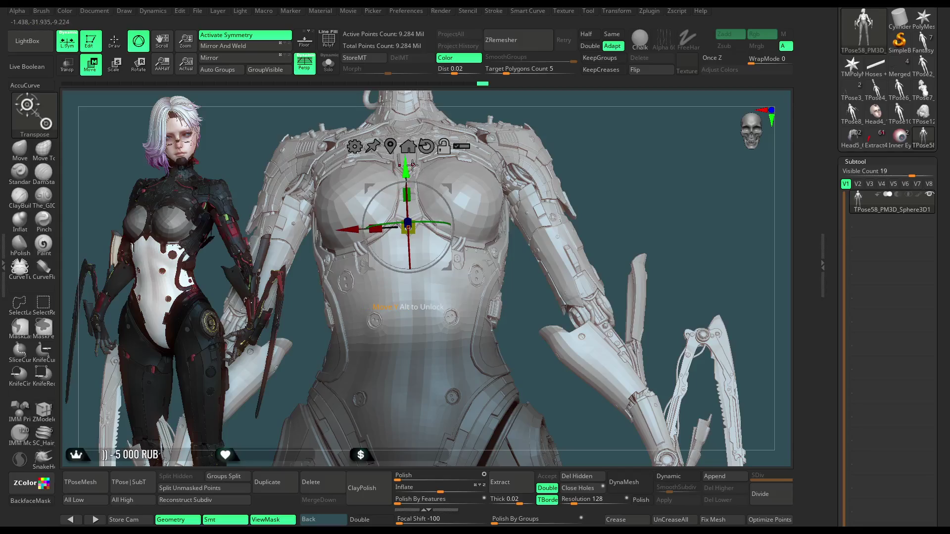
{"action": "left_click_drag", "start_coordinate": [407, 166], "coordinate": [411, 207]}
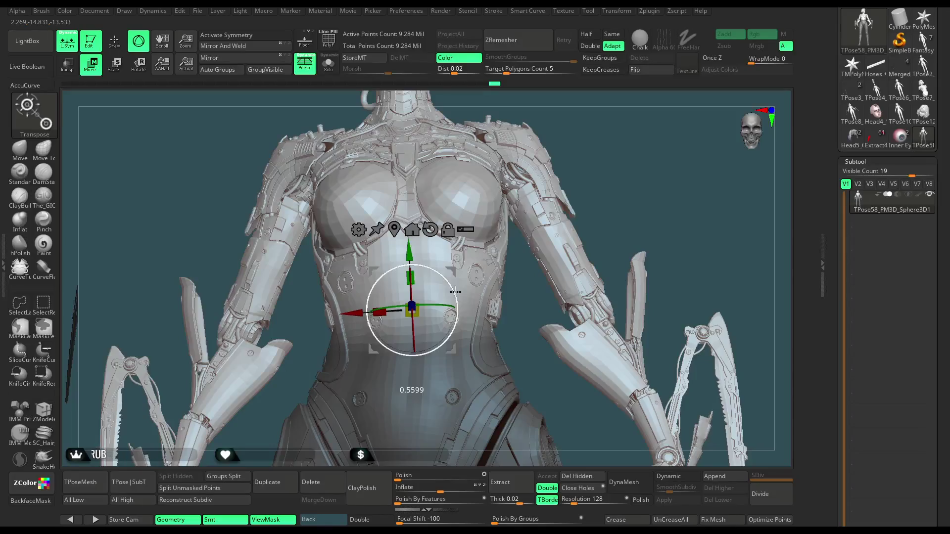
{"action": "mouse_move", "coordinate": [602, 157]}
{"action": "left_mouse_down"}
{"action": "mouse_move", "coordinate": [638, 158]}
{"action": "mouse_move", "coordinate": [576, 158]}
{"action": "mouse_move", "coordinate": [588, 158]}
{"action": "mouse_move", "coordinate": [584, 166]}
{"action": "left_mouse_up"}
{"action": "key", "text": "ctrl"}
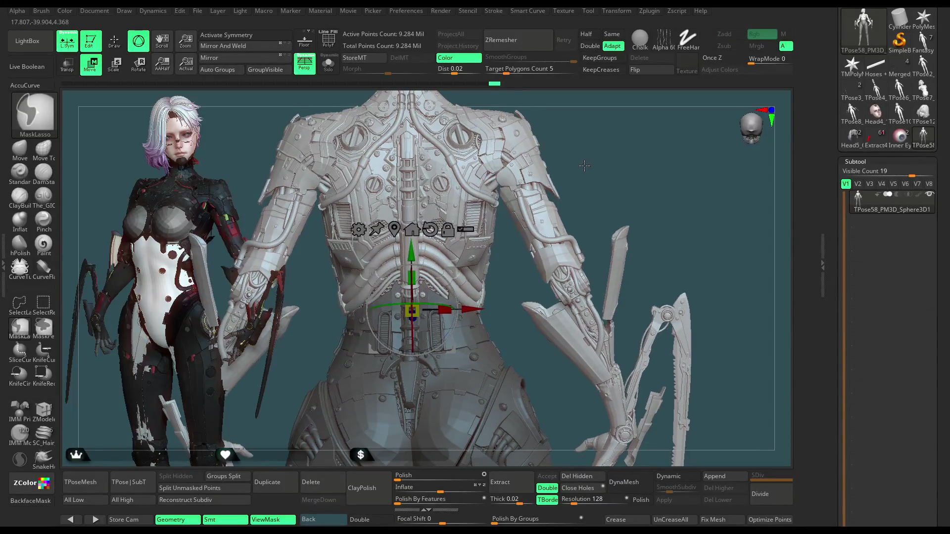
{"action": "left_click_drag", "start_coordinate": [544, 198], "coordinate": [446, 282], "text": "alt"}
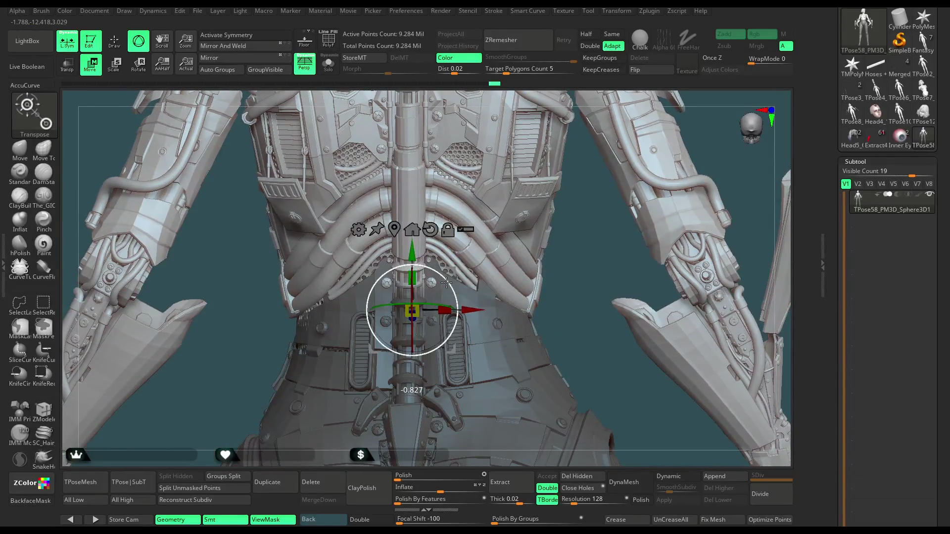
{"action": "mouse_move", "coordinate": [553, 302]}
{"action": "left_mouse_down", "text": "alt"}
{"action": "mouse_move", "coordinate": [556, 223]}
{"action": "mouse_move", "coordinate": [516, 165]}
{"action": "mouse_move", "coordinate": [586, 178]}
{"action": "mouse_move", "coordinate": [568, 180]}
{"action": "mouse_move", "coordinate": [584, 189]}
{"action": "mouse_move", "coordinate": [574, 191]}
{"action": "left_mouse_up", "text": "alt"}
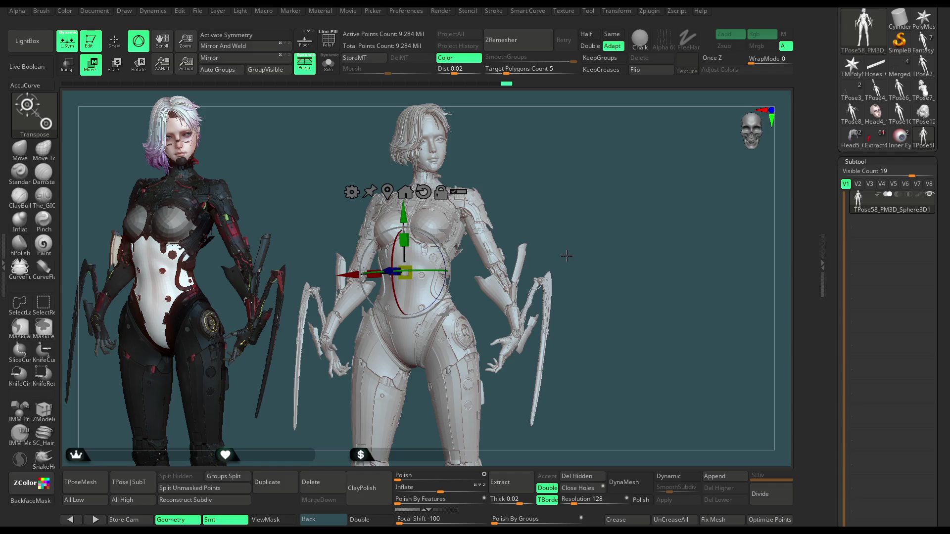
{"action": "mouse_move", "coordinate": [564, 203]}
{"action": "left_mouse_down"}
{"action": "mouse_move", "coordinate": [544, 204]}
{"action": "mouse_move", "coordinate": [540, 178]}
{"action": "mouse_move", "coordinate": [506, 185]}
{"action": "mouse_move", "coordinate": [537, 187]}
{"action": "mouse_move", "coordinate": [536, 171]}
{"action": "left_mouse_up"}
Step: Turn off L.Sym, return to Move brush drawing, and save the project with Ctrl+S
{"action": "left_click", "coordinate": [68, 42]}
{"action": "left_click", "coordinate": [328, 40]}
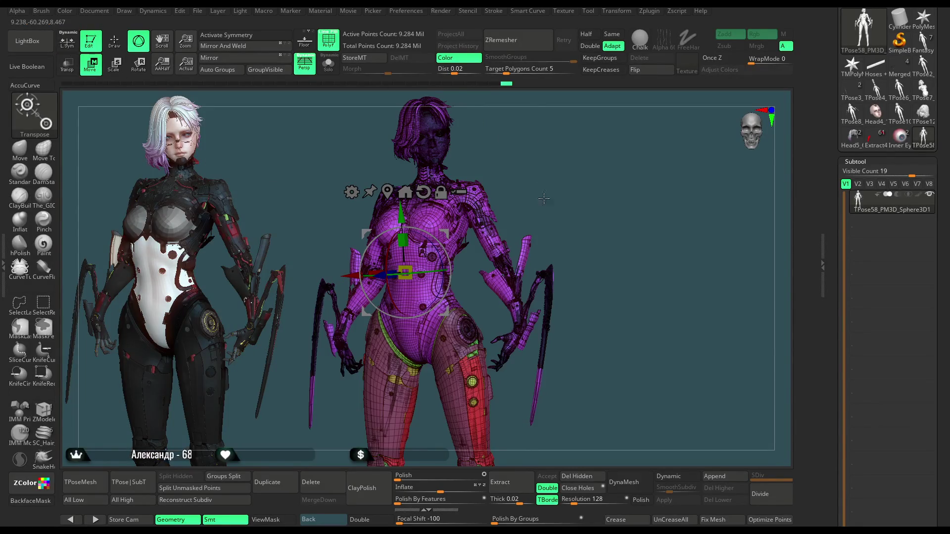
{"action": "left_click", "coordinate": [328, 40]}
{"action": "left_click", "coordinate": [121, 47]}
{"action": "mouse_move", "coordinate": [530, 245]}
{"action": "left_mouse_down"}
{"action": "mouse_move", "coordinate": [536, 267]}
{"action": "mouse_move", "coordinate": [424, 185]}
{"action": "left_mouse_up"}
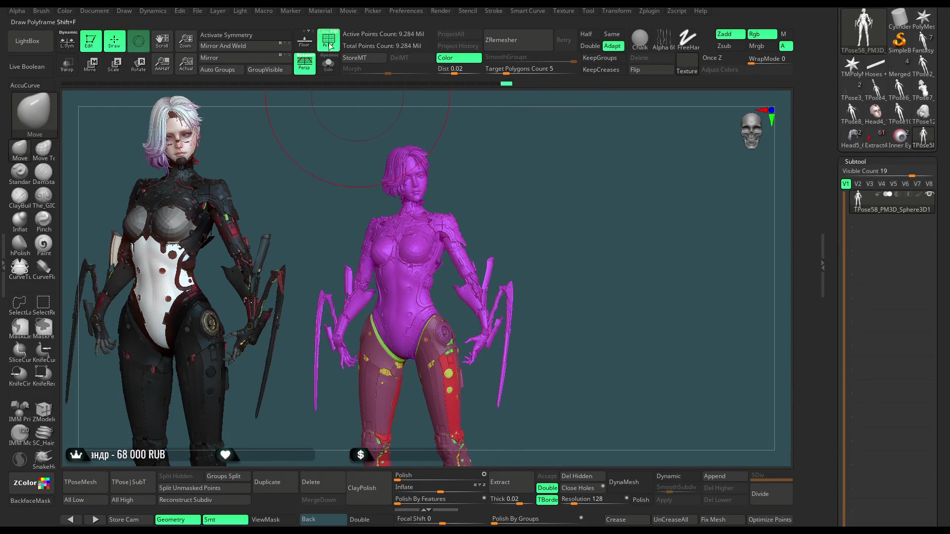
{"action": "left_click", "coordinate": [197, 10]}
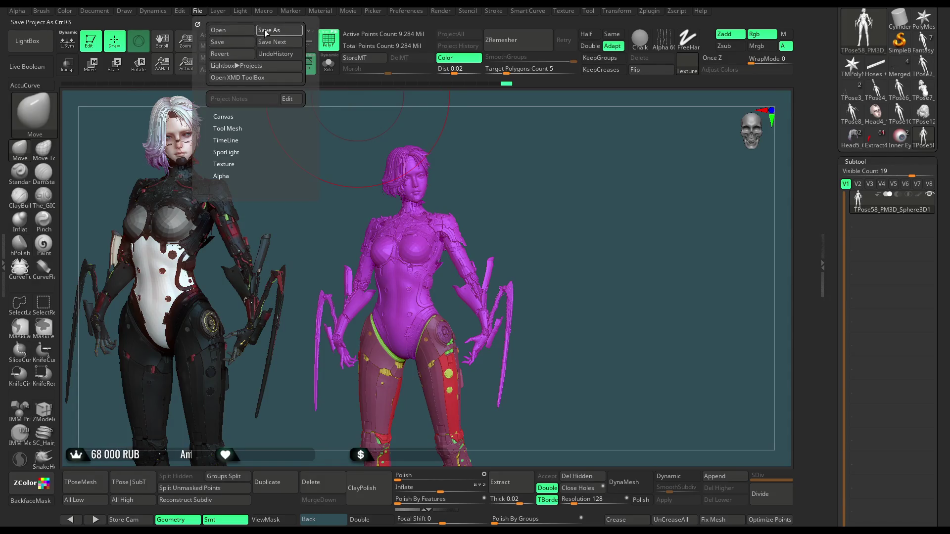
{"action": "key", "text": "ctrl+s"}
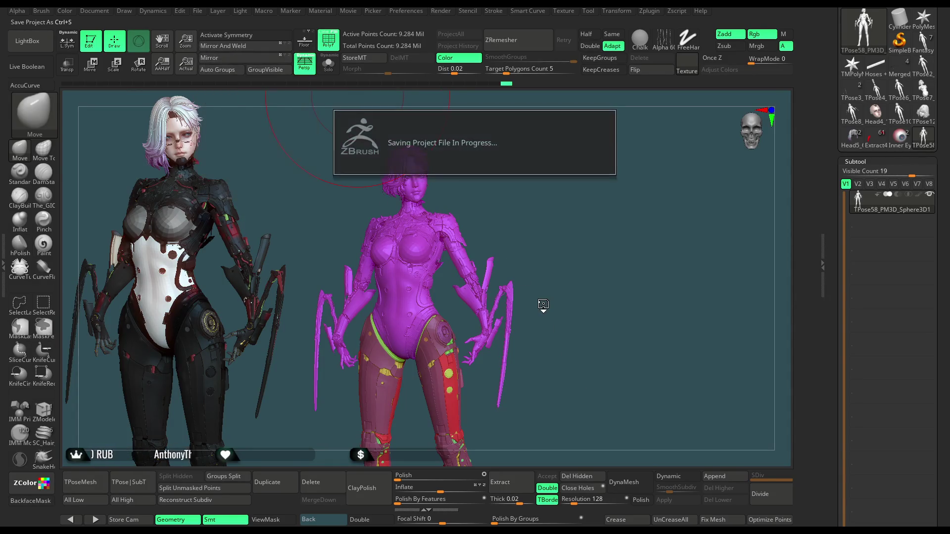
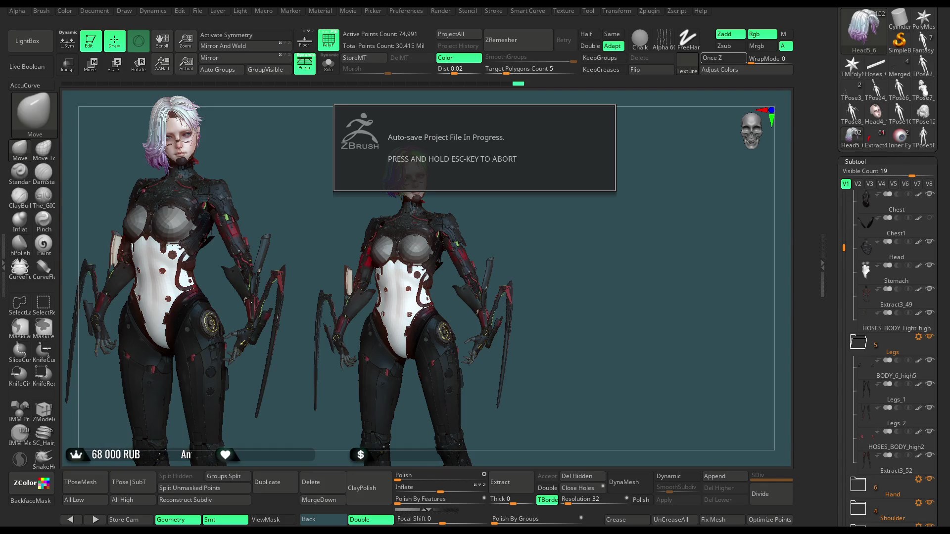
Step: Hide the polygroup colours and turn the second figure to a three-quarter front view
{"action": "mouse_move", "coordinate": [536, 221]}
{"action": "left_mouse_down"}
{"action": "mouse_move", "coordinate": [531, 185]}
{"action": "mouse_move", "coordinate": [513, 181]}
{"action": "mouse_move", "coordinate": [538, 195]}
{"action": "left_mouse_up"}
{"action": "left_click", "coordinate": [330, 49]}
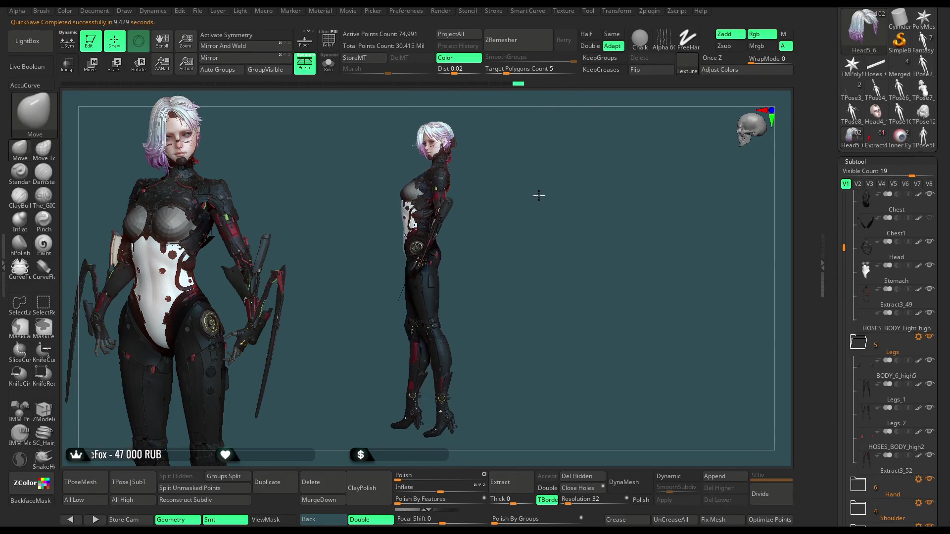
{"action": "mouse_move", "coordinate": [519, 235]}
{"action": "left_mouse_down"}
{"action": "mouse_move", "coordinate": [515, 222]}
{"action": "mouse_move", "coordinate": [552, 220]}
{"action": "mouse_move", "coordinate": [529, 220]}
{"action": "mouse_move", "coordinate": [514, 235]}
{"action": "mouse_move", "coordinate": [544, 253]}
{"action": "mouse_move", "coordinate": [541, 206]}
{"action": "mouse_move", "coordinate": [529, 207]}
{"action": "mouse_move", "coordinate": [540, 214]}
{"action": "left_mouse_up"}
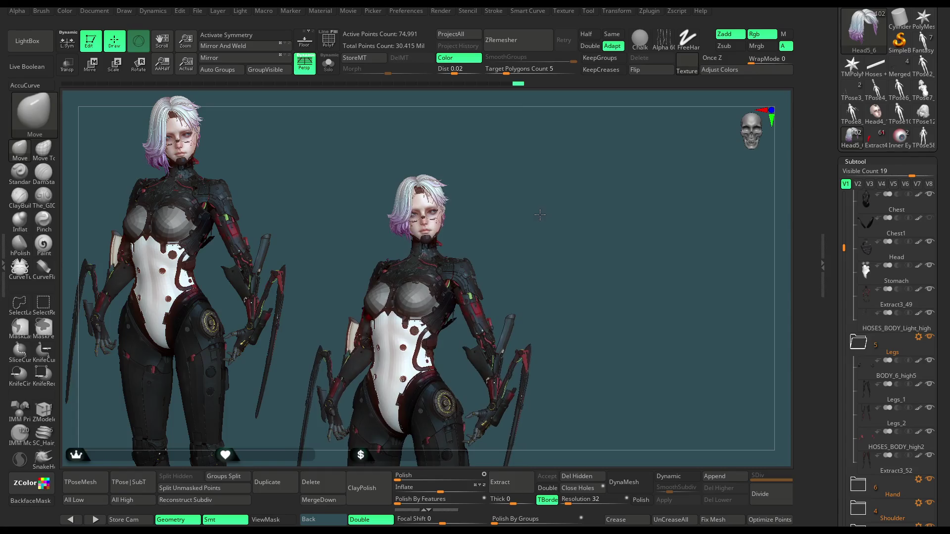
{"action": "left_click", "coordinate": [198, 11]}
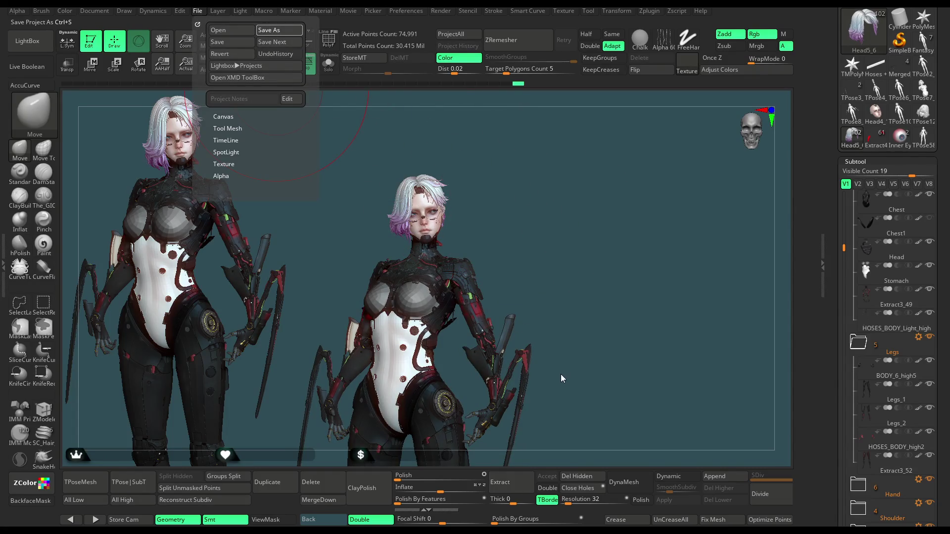
Step: Save the project file with Ctrl+S
{"action": "key", "text": "ctrl+s"}
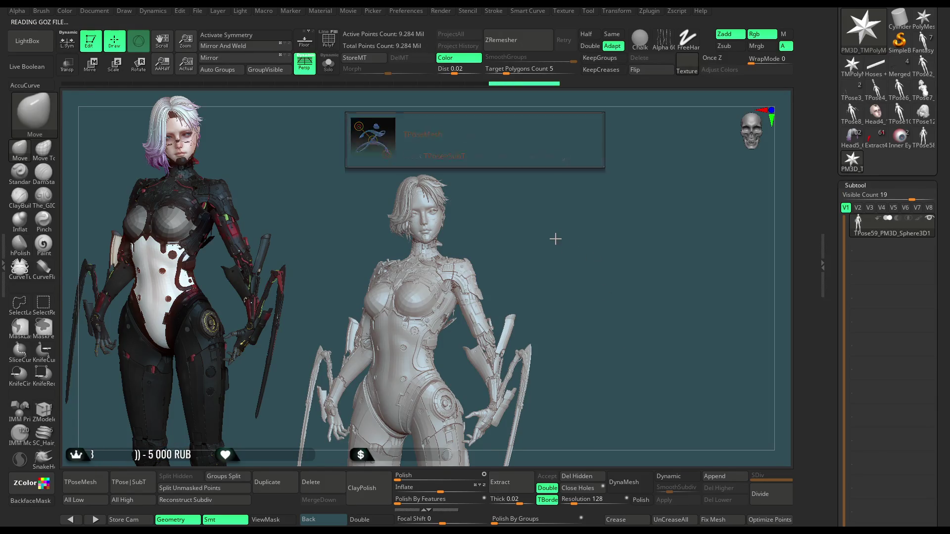
Step: Show polygroup colours and hide the hair, head, visor and eyeball polygroups
{"action": "left_click", "coordinate": [334, 47]}
{"action": "scroll", "coordinate": [544, 207], "scroll_direction": "up", "scroll_amount": 5}
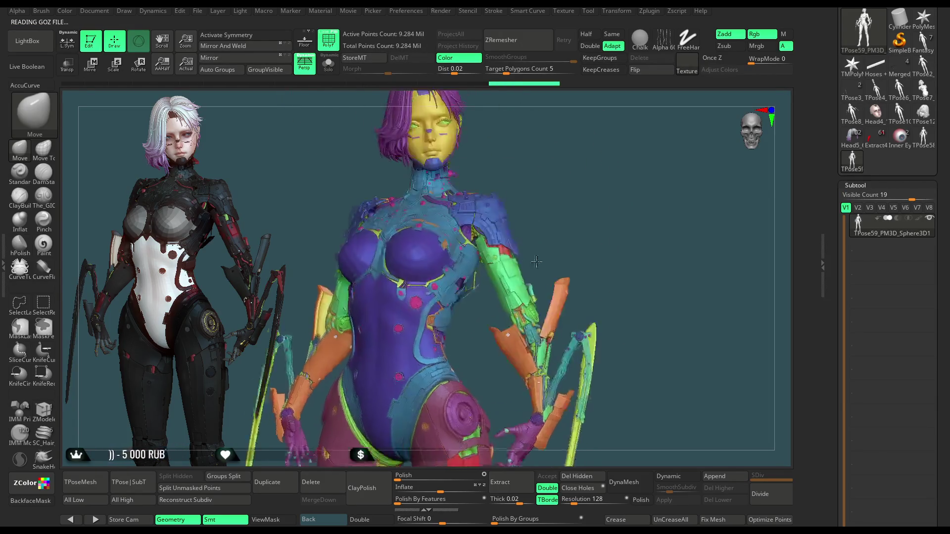
{"action": "left_click_drag", "start_coordinate": [568, 208], "coordinate": [509, 206]}
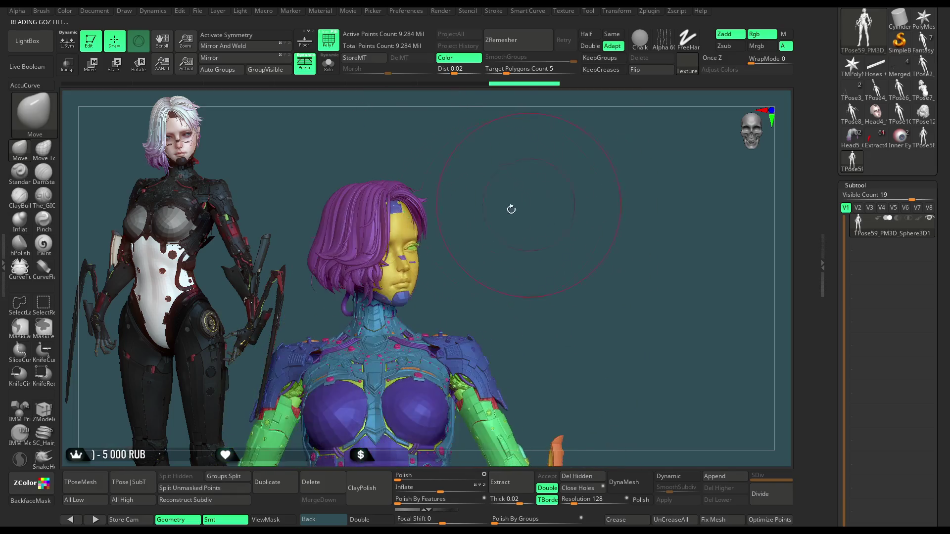
{"action": "left_click", "coordinate": [366, 243], "text": "ctrl+shift"}
{"action": "left_click_drag", "start_coordinate": [415, 199], "coordinate": [396, 202], "text": "ctrl+shift"}
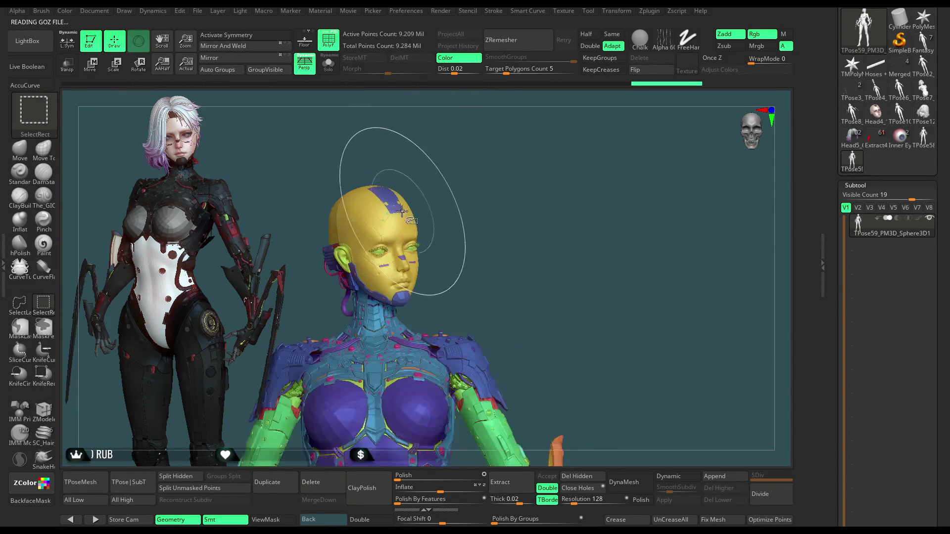
{"action": "left_click", "coordinate": [389, 218], "text": "ctrl+alt+shift"}
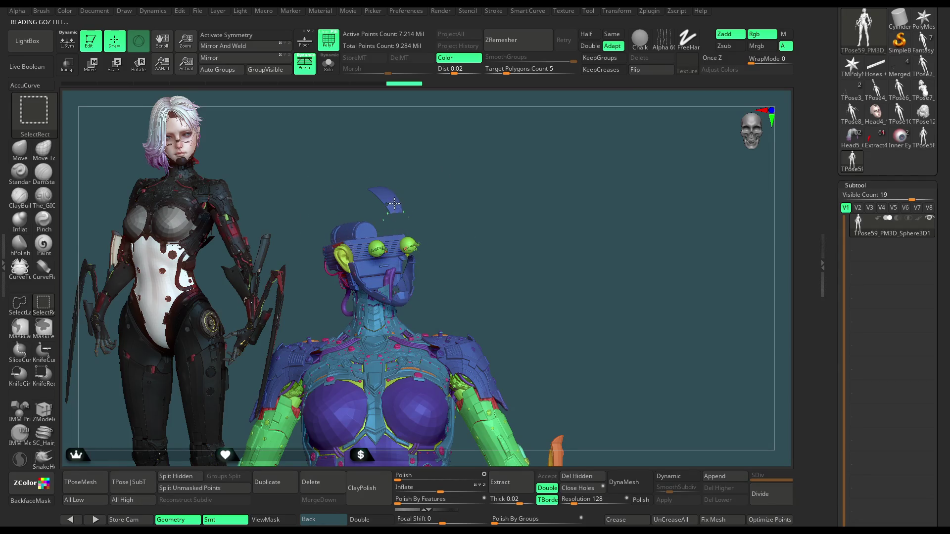
{"action": "left_click", "coordinate": [386, 232], "text": "ctrl+alt+shift"}
{"action": "left_click_drag", "start_coordinate": [392, 239], "coordinate": [404, 209], "text": "ctrl+alt+shift"}
Step: Hide the torso's strands, ear, red strips and pink tubes, then unhide everything and pick ZModeler
{"action": "mouse_move", "coordinate": [453, 191]}
{"action": "left_mouse_down"}
{"action": "mouse_move", "coordinate": [445, 213]}
{"action": "mouse_move", "coordinate": [483, 218]}
{"action": "mouse_move", "coordinate": [461, 237]}
{"action": "left_mouse_up"}
{"action": "key", "text": "ctrl+shift"}
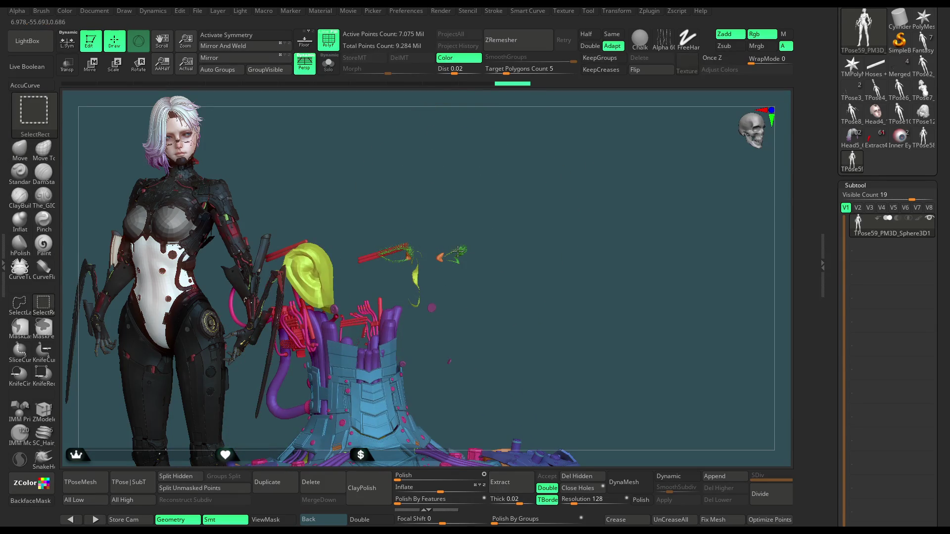
{"action": "left_click", "coordinate": [439, 257], "text": "ctrl+alt+shift"}
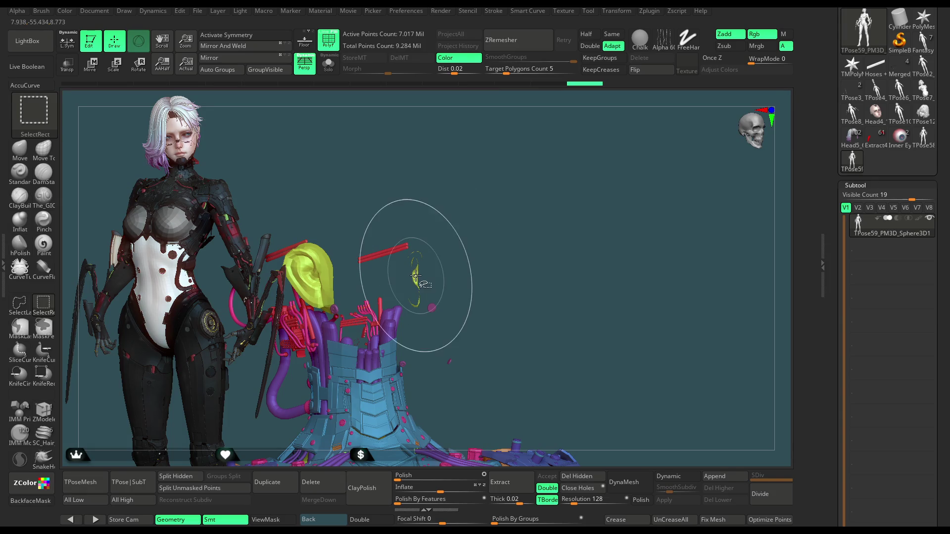
{"action": "left_click", "coordinate": [397, 267], "text": "ctrl+alt+shift"}
{"action": "left_click", "coordinate": [394, 256], "text": "ctrl+alt+shift"}
{"action": "left_click", "coordinate": [432, 315], "text": "ctrl+alt+shift"}
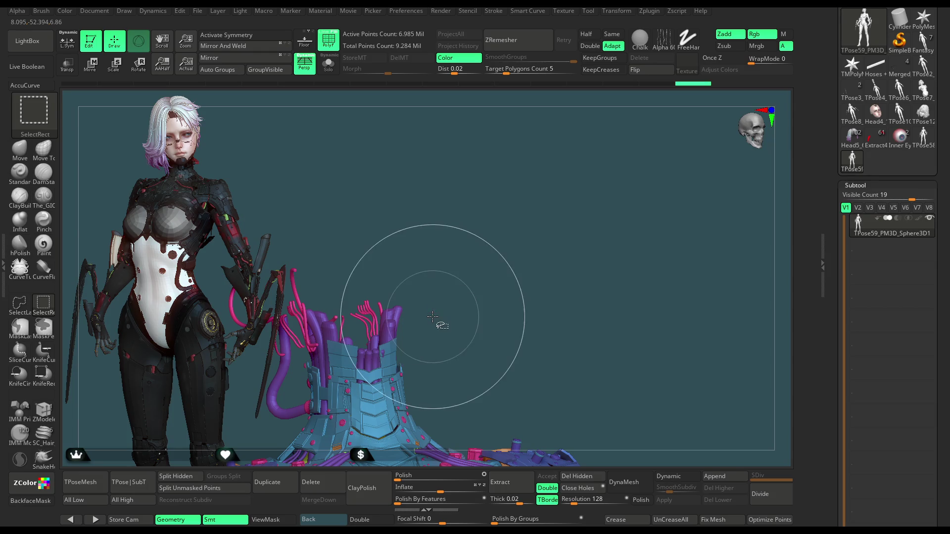
{"action": "mouse_move", "coordinate": [424, 238]}
{"action": "left_mouse_down"}
{"action": "mouse_move", "coordinate": [330, 221]}
{"action": "mouse_move", "coordinate": [469, 186]}
{"action": "mouse_move", "coordinate": [498, 236]}
{"action": "mouse_move", "coordinate": [373, 283]}
{"action": "left_mouse_up"}
{"action": "left_click", "coordinate": [312, 222], "text": "ctrl+alt+shift"}
{"action": "left_click", "coordinate": [466, 197], "text": "ctrl+shift"}
{"action": "left_click", "coordinate": [43, 409]}
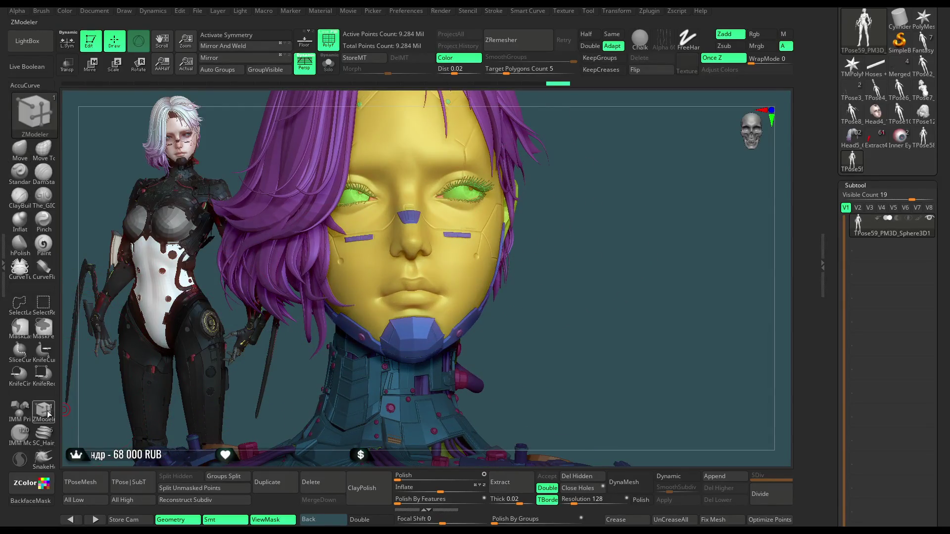
Step: Zoom onto the chin, pick a chin polygon for Set Symmetry, and show the wireframe
{"action": "mouse_move", "coordinate": [568, 237]}
{"action": "left_mouse_down"}
{"action": "mouse_move", "coordinate": [615, 207]}
{"action": "mouse_move", "coordinate": [613, 190]}
{"action": "left_mouse_up"}
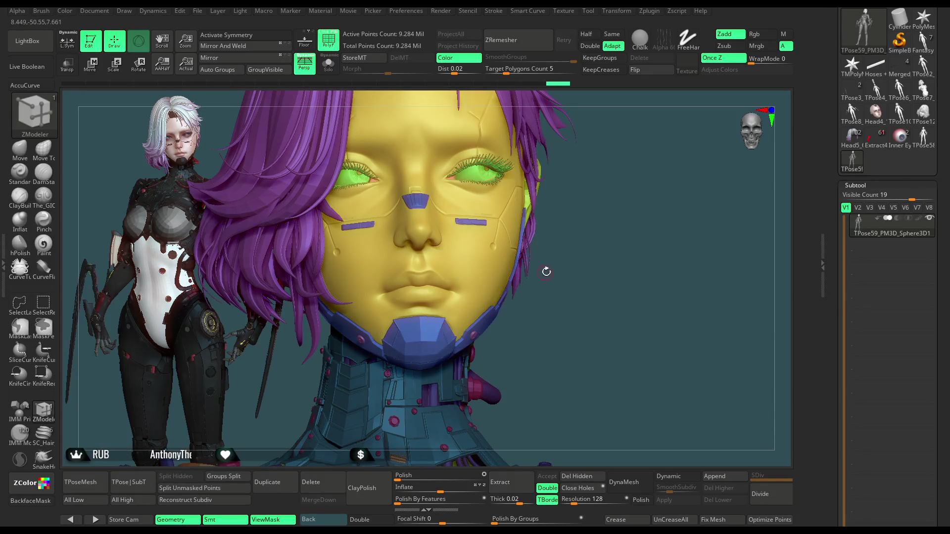
{"action": "left_click_drag", "start_coordinate": [607, 228], "coordinate": [611, 153], "text": "alt"}
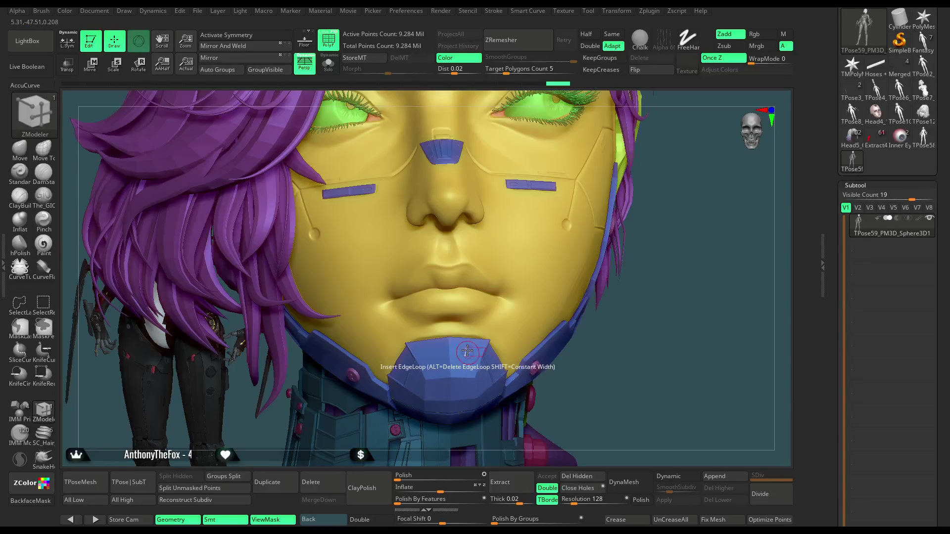
{"action": "key", "text": "space"}
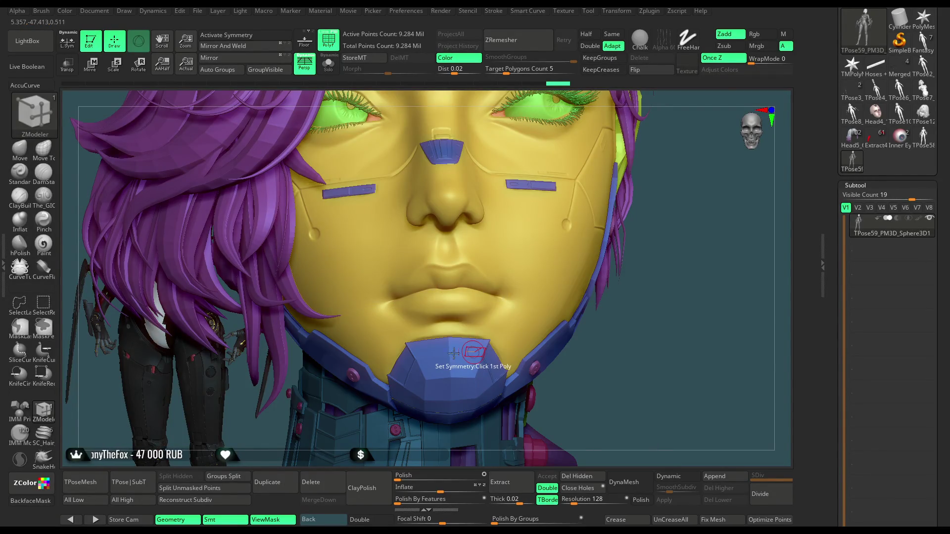
{"action": "left_click", "coordinate": [454, 353]}
{"action": "key", "text": "w"}
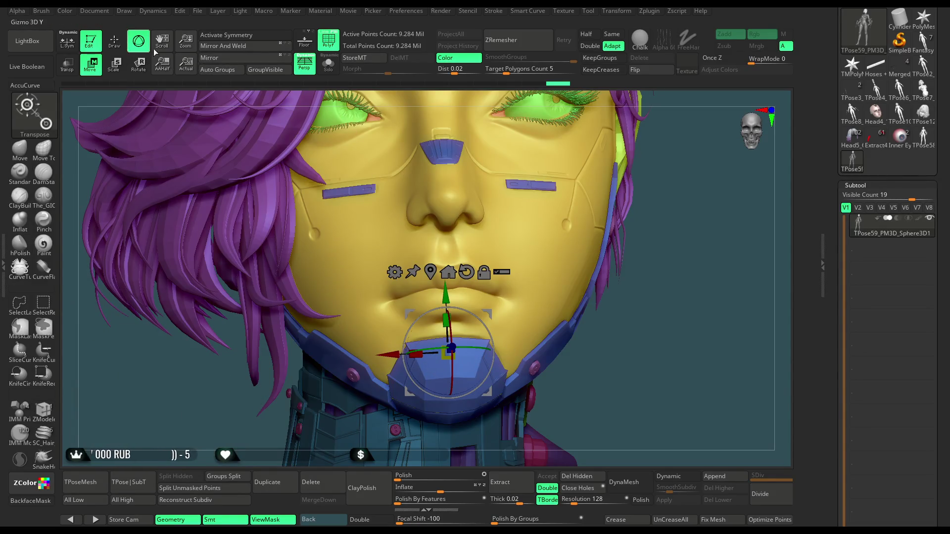
{"action": "key", "text": "shift+f"}
{"action": "right_click_drag", "start_coordinate": [399, 143], "coordinate": [176, 86], "text": "ctrl"}
Step: Re-pick the chin polygon for symmetry, turn PolyF off, and rotate the head to side profile
{"action": "key", "text": "q"}
{"action": "key", "text": "b"}
{"action": "key", "text": "z"}
{"action": "key", "text": "m"}
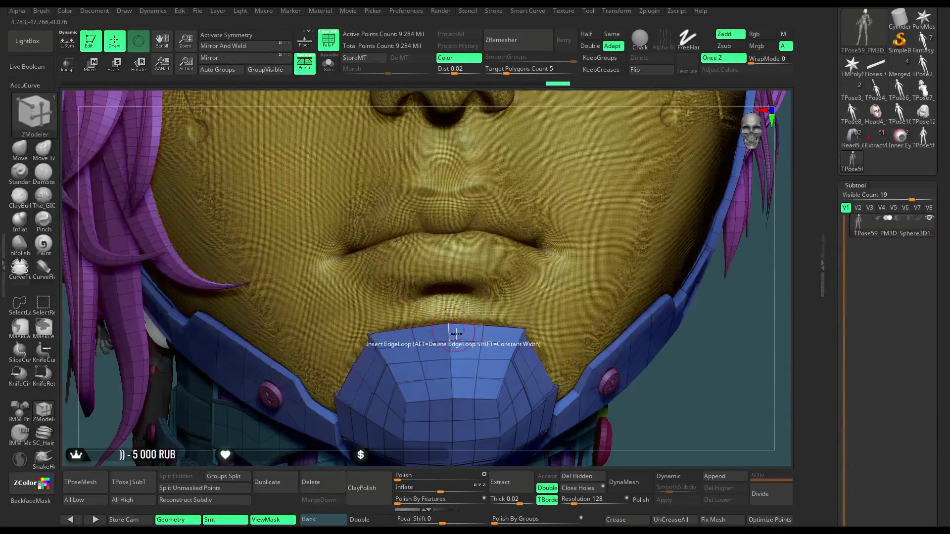
{"action": "left_click", "coordinate": [433, 338]}
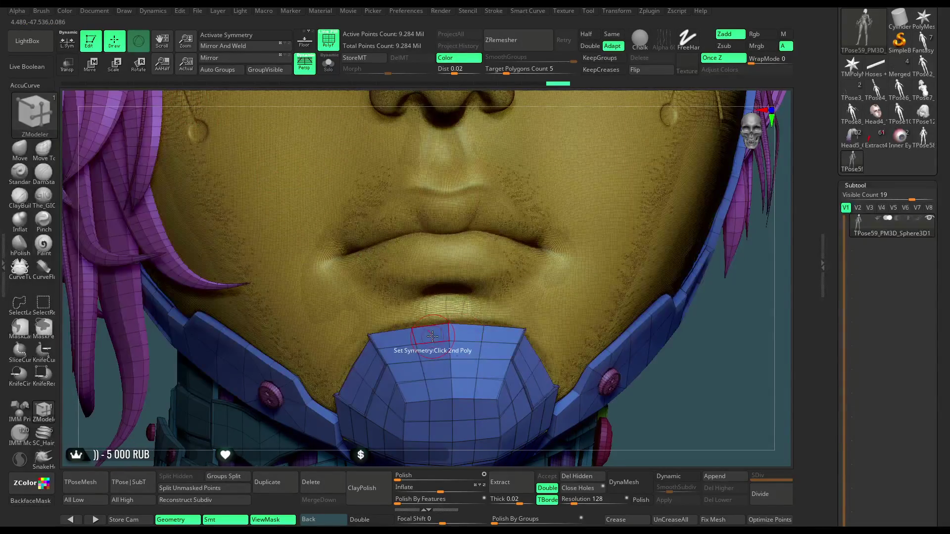
{"action": "key", "text": "w"}
{"action": "right_click_drag", "start_coordinate": [568, 124], "coordinate": [616, 172], "text": "ctrl"}
{"action": "key", "text": "q"}
{"action": "key", "text": "b"}
{"action": "key", "text": "z"}
{"action": "key", "text": "m"}
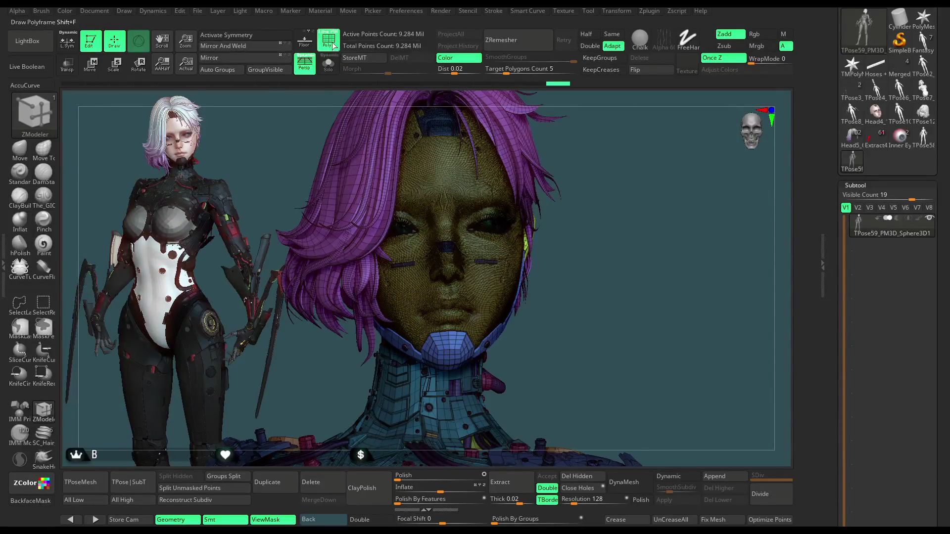
{"action": "key", "text": "shift+f"}
{"action": "key", "text": "w"}
{"action": "mouse_move", "coordinate": [501, 289]}
{"action": "right_mouse_down"}
{"action": "mouse_move", "coordinate": [495, 342]}
{"action": "mouse_move", "coordinate": [678, 310]}
{"action": "mouse_move", "coordinate": [593, 298]}
{"action": "mouse_move", "coordinate": [636, 289]}
{"action": "right_mouse_up"}
Step: Turn the head with the Transpose gizmo, return to ZModeler, and frame the second figure's legs
{"action": "mouse_move", "coordinate": [532, 315]}
{"action": "right_mouse_down"}
{"action": "mouse_move", "coordinate": [621, 252]}
{"action": "mouse_move", "coordinate": [610, 250]}
{"action": "mouse_move", "coordinate": [629, 268]}
{"action": "right_mouse_up"}
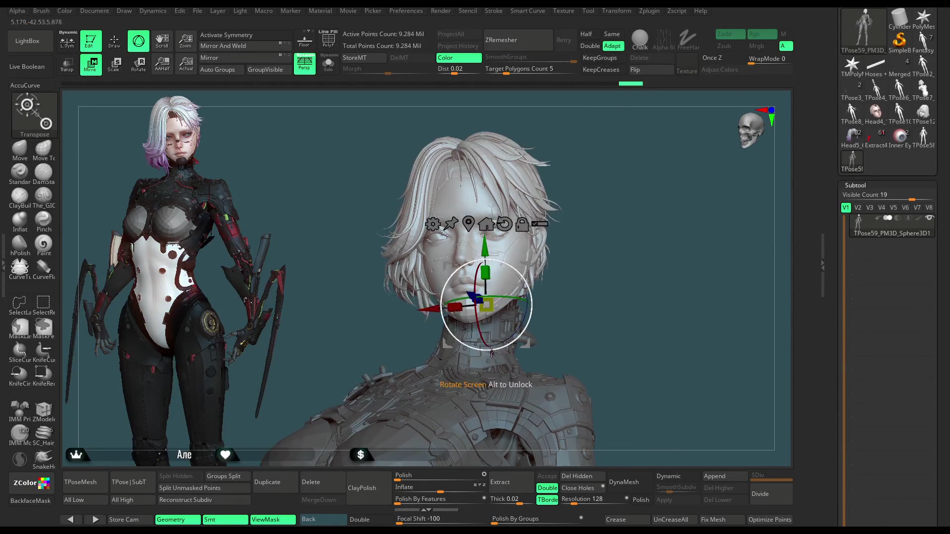
{"action": "left_click_drag", "start_coordinate": [484, 336], "coordinate": [485, 338]}
{"action": "mouse_move", "coordinate": [593, 287]}
{"action": "right_mouse_down"}
{"action": "mouse_move", "coordinate": [577, 288]}
{"action": "mouse_move", "coordinate": [598, 278]}
{"action": "mouse_move", "coordinate": [569, 280]}
{"action": "mouse_move", "coordinate": [601, 249]}
{"action": "mouse_move", "coordinate": [598, 268]}
{"action": "mouse_move", "coordinate": [531, 227]}
{"action": "right_mouse_up"}
{"action": "key", "text": "q"}
{"action": "mouse_move", "coordinate": [483, 200]}
{"action": "right_mouse_down"}
{"action": "mouse_move", "coordinate": [604, 197]}
{"action": "mouse_move", "coordinate": [616, 272]}
{"action": "mouse_move", "coordinate": [638, 163]}
{"action": "mouse_move", "coordinate": [609, 222]}
{"action": "right_mouse_up"}
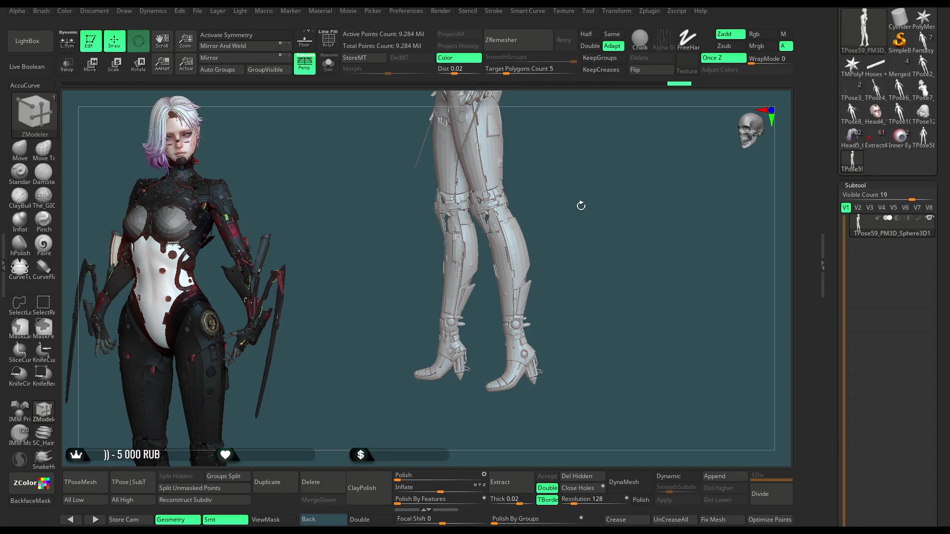
Step: Select the Move brush, zoom onto the boot, and lasso-mask its toe
{"action": "left_click_drag", "start_coordinate": [625, 309], "coordinate": [617, 326]}
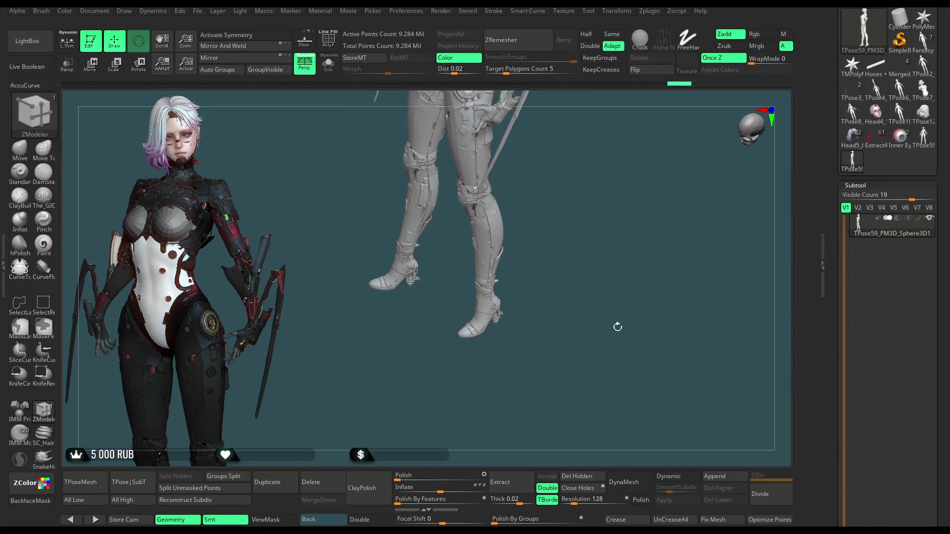
{"action": "left_click", "coordinate": [20, 151]}
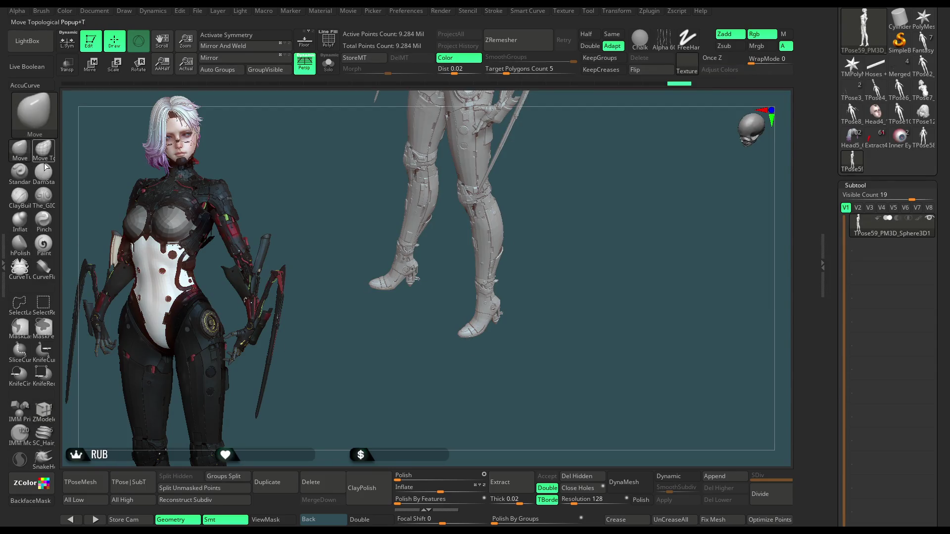
{"action": "mouse_move", "coordinate": [517, 303]}
{"action": "left_mouse_down", "text": "alt"}
{"action": "mouse_move", "coordinate": [536, 381]}
{"action": "mouse_move", "coordinate": [581, 413]}
{"action": "mouse_move", "coordinate": [567, 356]}
{"action": "left_mouse_up", "text": "alt"}
{"action": "key", "text": "ctrl"}
{"action": "mouse_move", "coordinate": [498, 304]}
{"action": "left_mouse_down", "text": "ctrl"}
{"action": "mouse_move", "coordinate": [350, 263]}
{"action": "mouse_move", "coordinate": [495, 460]}
{"action": "mouse_move", "coordinate": [470, 424]}
{"action": "left_mouse_up", "text": "ctrl"}
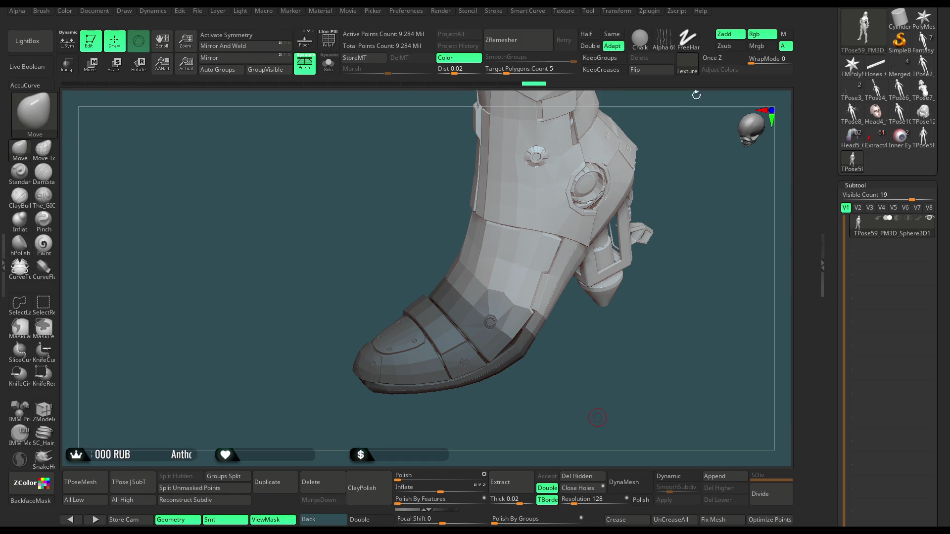
{"action": "mouse_move", "coordinate": [603, 399]}
{"action": "left_mouse_down"}
{"action": "mouse_move", "coordinate": [623, 375]}
{"action": "mouse_move", "coordinate": [605, 358]}
{"action": "mouse_move", "coordinate": [551, 409]}
{"action": "left_mouse_up"}
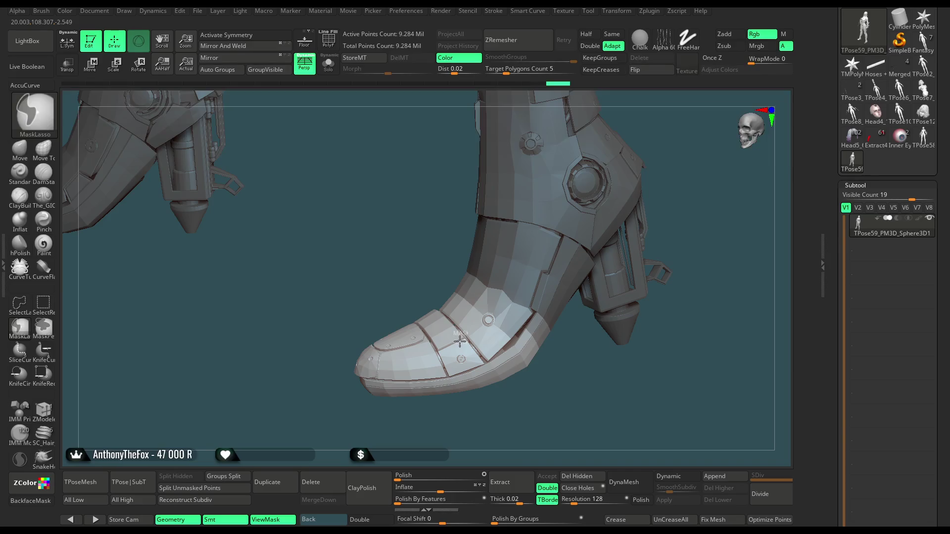
Step: Rotate the masked boot toe with a Transpose rotate line, then return to Draw mode facing the legs
{"action": "left_click_drag", "start_coordinate": [486, 425], "coordinate": [482, 416]}
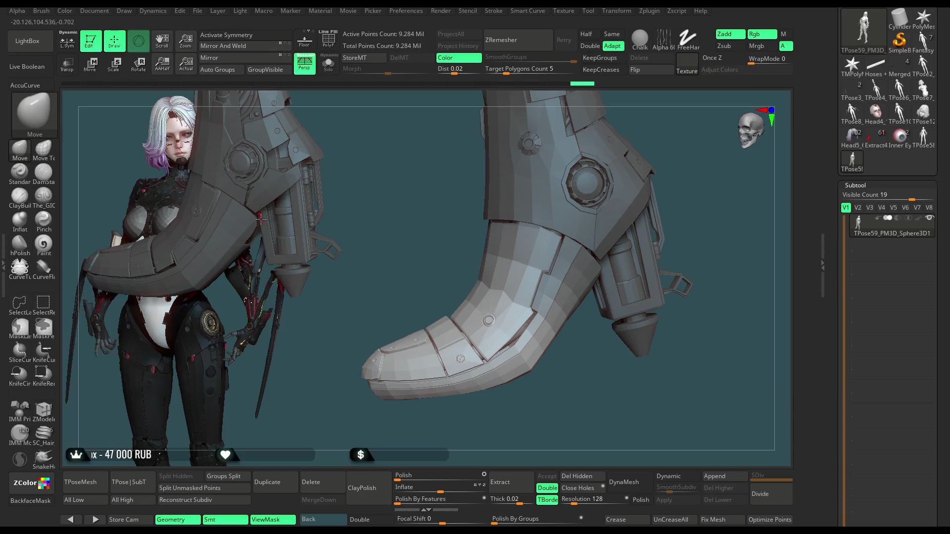
{"action": "left_click", "coordinate": [138, 64]}
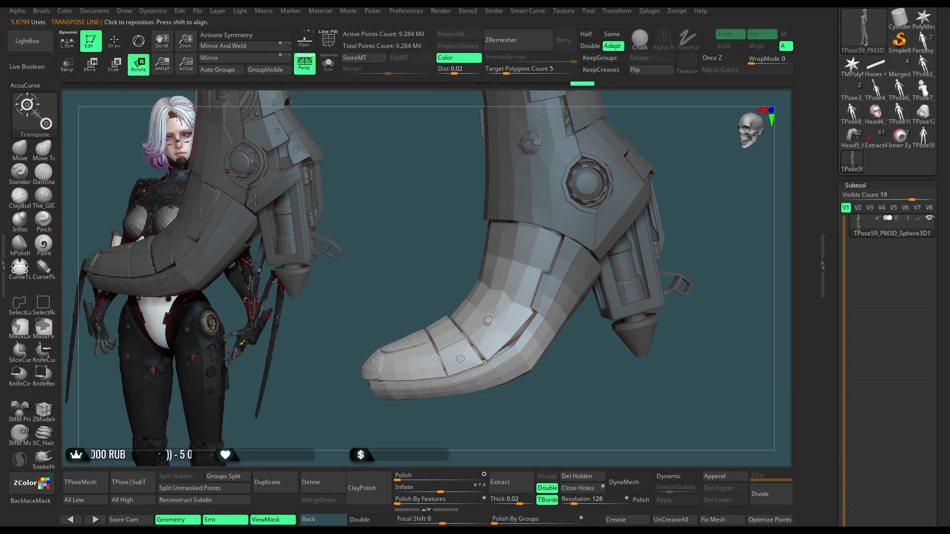
{"action": "left_click_drag", "start_coordinate": [372, 370], "coordinate": [464, 329]}
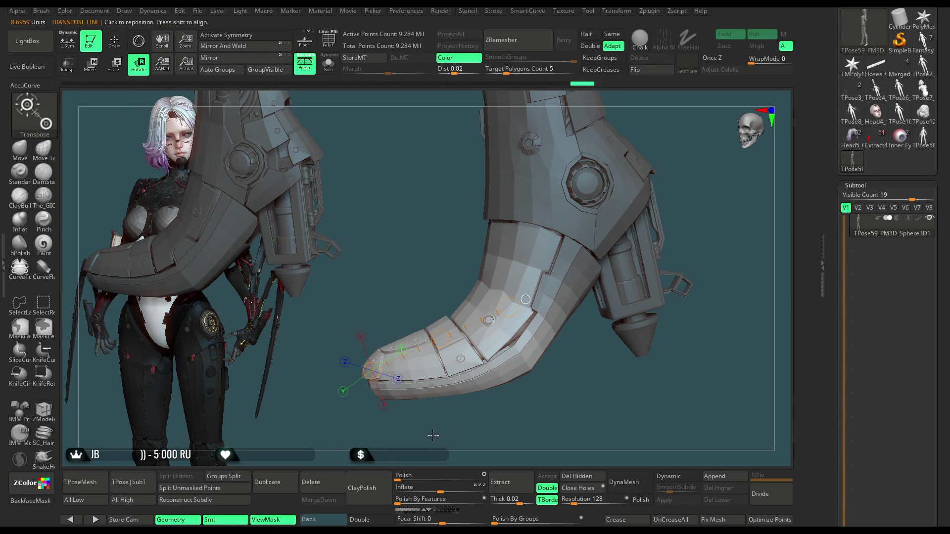
{"action": "left_click_drag", "start_coordinate": [500, 293], "coordinate": [456, 343]}
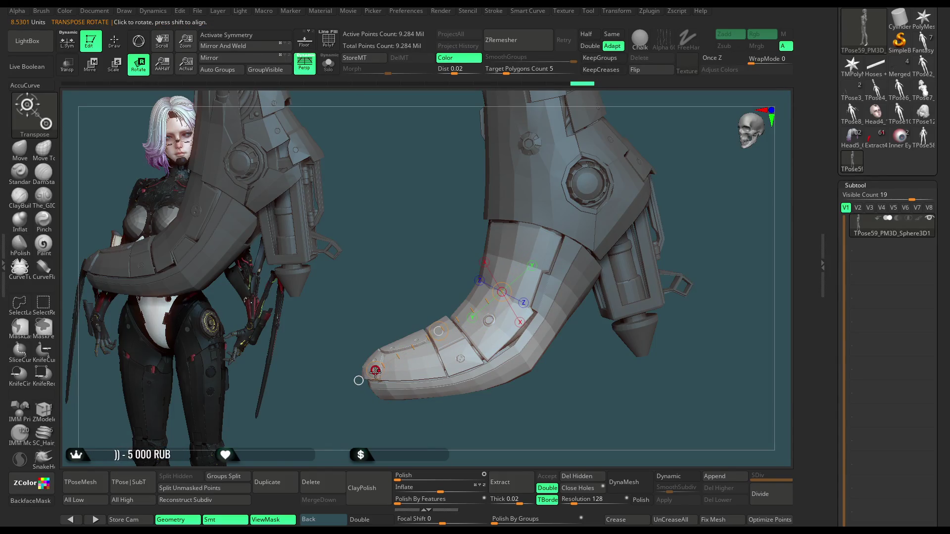
{"action": "key", "text": "ctrl+z"}
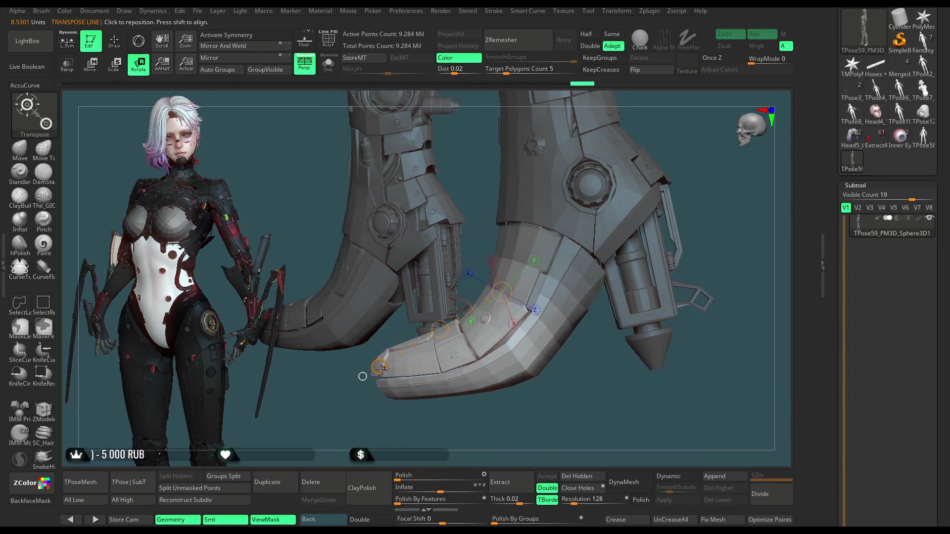
{"action": "mouse_move", "coordinate": [373, 365]}
{"action": "left_mouse_down"}
{"action": "mouse_move", "coordinate": [379, 357]}
{"action": "mouse_move", "coordinate": [371, 377]}
{"action": "mouse_move", "coordinate": [659, 207]}
{"action": "left_mouse_up"}
{"action": "key", "text": "ctrl+z"}
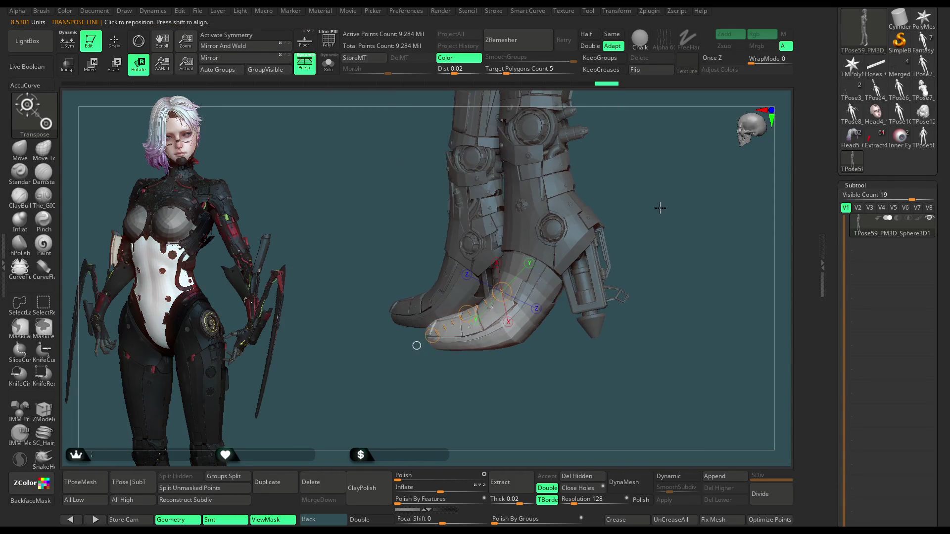
{"action": "mouse_move", "coordinate": [648, 244]}
{"action": "left_mouse_down"}
{"action": "mouse_move", "coordinate": [695, 203]}
{"action": "mouse_move", "coordinate": [623, 252]}
{"action": "mouse_move", "coordinate": [608, 218]}
{"action": "left_mouse_up"}
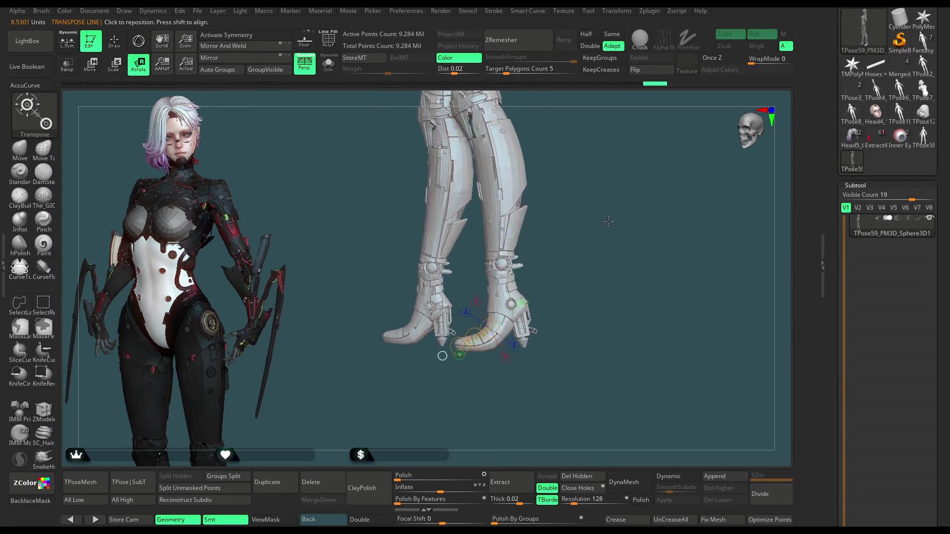
{"action": "key", "text": "q"}
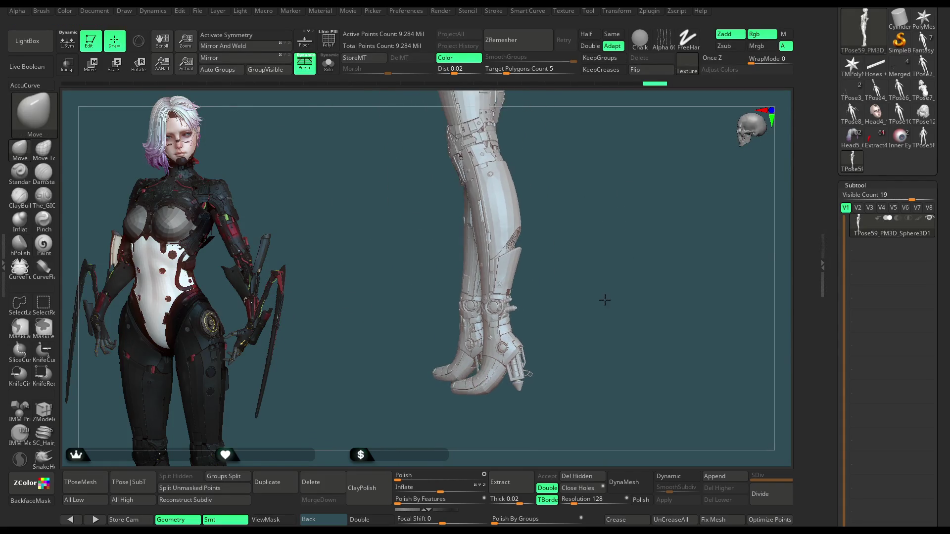
{"action": "mouse_move", "coordinate": [596, 243]}
{"action": "left_mouse_down"}
{"action": "mouse_move", "coordinate": [649, 246]}
{"action": "mouse_move", "coordinate": [621, 244]}
{"action": "mouse_move", "coordinate": [621, 298]}
{"action": "mouse_move", "coordinate": [598, 257]}
{"action": "mouse_move", "coordinate": [555, 271]}
{"action": "mouse_move", "coordinate": [627, 280]}
{"action": "mouse_move", "coordinate": [585, 294]}
{"action": "mouse_move", "coordinate": [575, 327]}
{"action": "mouse_move", "coordinate": [587, 320]}
{"action": "mouse_move", "coordinate": [546, 318]}
{"action": "mouse_move", "coordinate": [623, 248]}
{"action": "mouse_move", "coordinate": [583, 282]}
{"action": "mouse_move", "coordinate": [562, 278]}
{"action": "mouse_move", "coordinate": [581, 292]}
{"action": "mouse_move", "coordinate": [608, 292]}
{"action": "mouse_move", "coordinate": [587, 275]}
{"action": "mouse_move", "coordinate": [612, 279]}
{"action": "mouse_move", "coordinate": [593, 286]}
{"action": "mouse_move", "coordinate": [598, 249]}
{"action": "mouse_move", "coordinate": [612, 249]}
{"action": "mouse_move", "coordinate": [503, 250]}
{"action": "mouse_move", "coordinate": [596, 256]}
{"action": "left_mouse_up"}
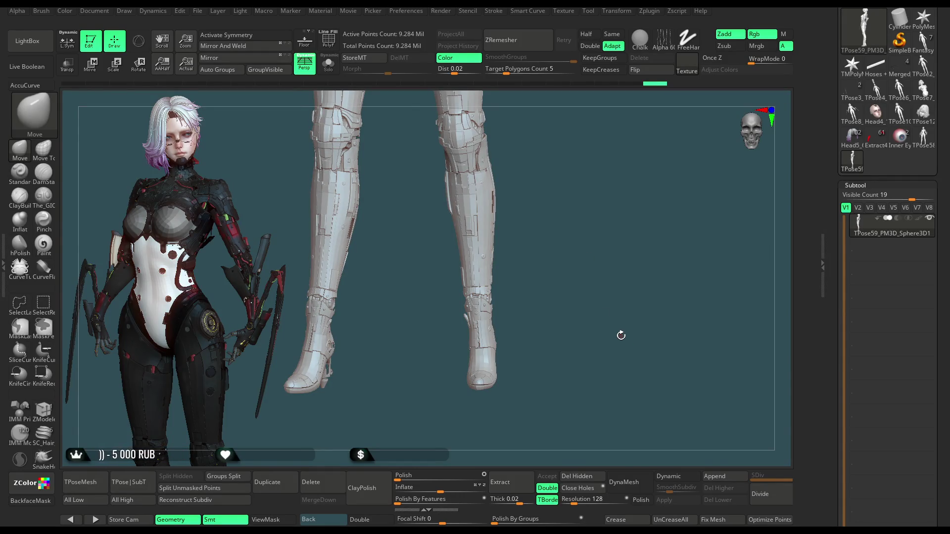
Step: Orbit around the grey legs and turn on PolyF to show polygroup colours and wireframe
{"action": "mouse_move", "coordinate": [574, 265]}
{"action": "left_mouse_down"}
{"action": "mouse_move", "coordinate": [573, 304]}
{"action": "mouse_move", "coordinate": [563, 291]}
{"action": "mouse_move", "coordinate": [544, 308]}
{"action": "mouse_move", "coordinate": [504, 312]}
{"action": "mouse_move", "coordinate": [582, 315]}
{"action": "mouse_move", "coordinate": [554, 297]}
{"action": "mouse_move", "coordinate": [544, 314]}
{"action": "left_mouse_up"}
{"action": "key", "text": "f"}
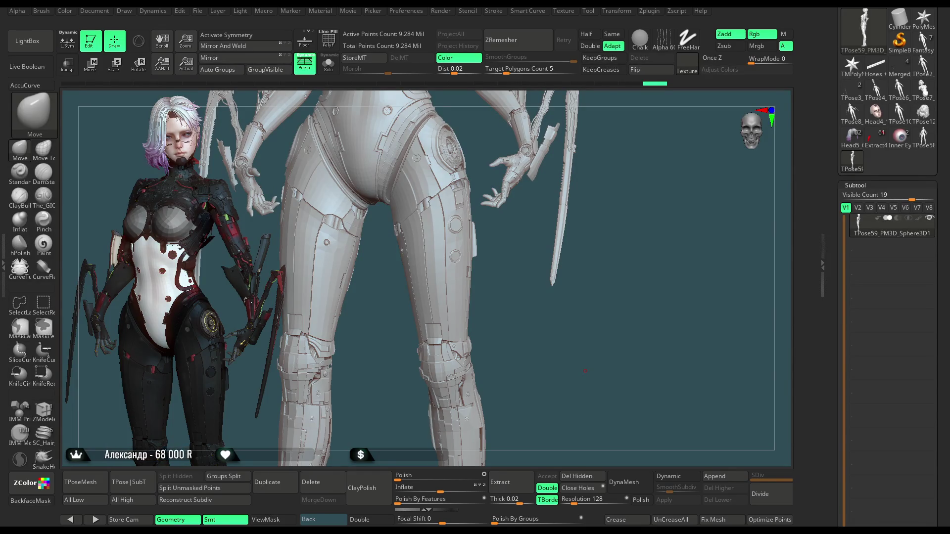
{"action": "mouse_move", "coordinate": [549, 305]}
{"action": "left_mouse_down"}
{"action": "mouse_move", "coordinate": [487, 316]}
{"action": "mouse_move", "coordinate": [601, 254]}
{"action": "mouse_move", "coordinate": [707, 257]}
{"action": "left_mouse_up"}
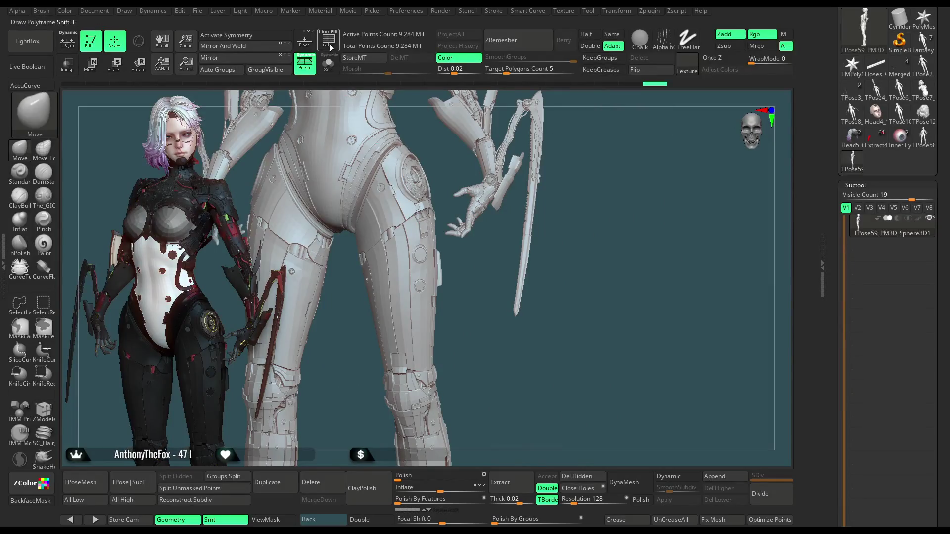
{"action": "left_click", "coordinate": [330, 47]}
{"action": "mouse_move", "coordinate": [455, 278]}
{"action": "left_mouse_down"}
{"action": "mouse_move", "coordinate": [503, 197]}
{"action": "mouse_move", "coordinate": [540, 303]}
{"action": "mouse_move", "coordinate": [533, 294]}
{"action": "mouse_move", "coordinate": [477, 303]}
{"action": "left_mouse_up"}
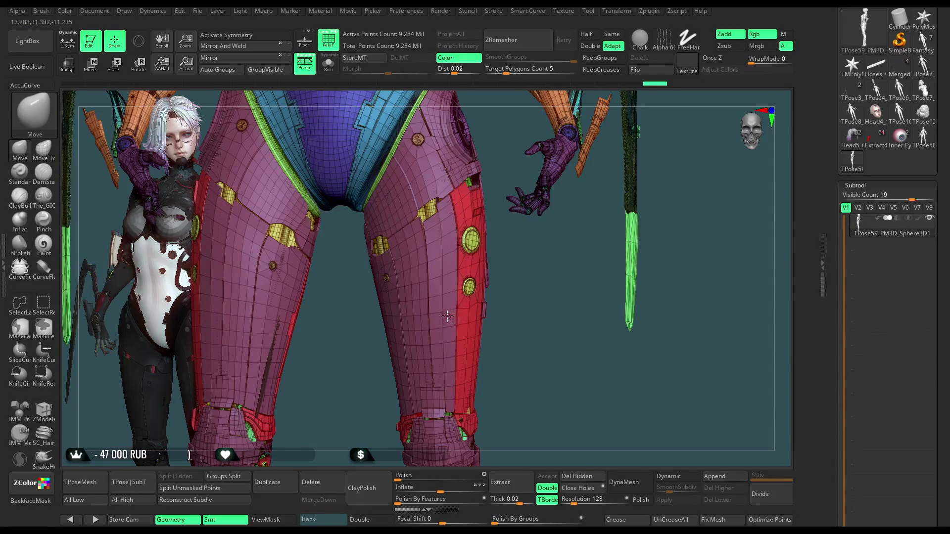
Step: Mask and clear the legs, turn off the wireframe, and test-isolate the pink armor polygroup
{"action": "mouse_move", "coordinate": [451, 315]}
{"action": "left_mouse_down", "text": "alt"}
{"action": "mouse_move", "coordinate": [522, 395]}
{"action": "mouse_move", "coordinate": [519, 305]}
{"action": "left_mouse_up", "text": "alt"}
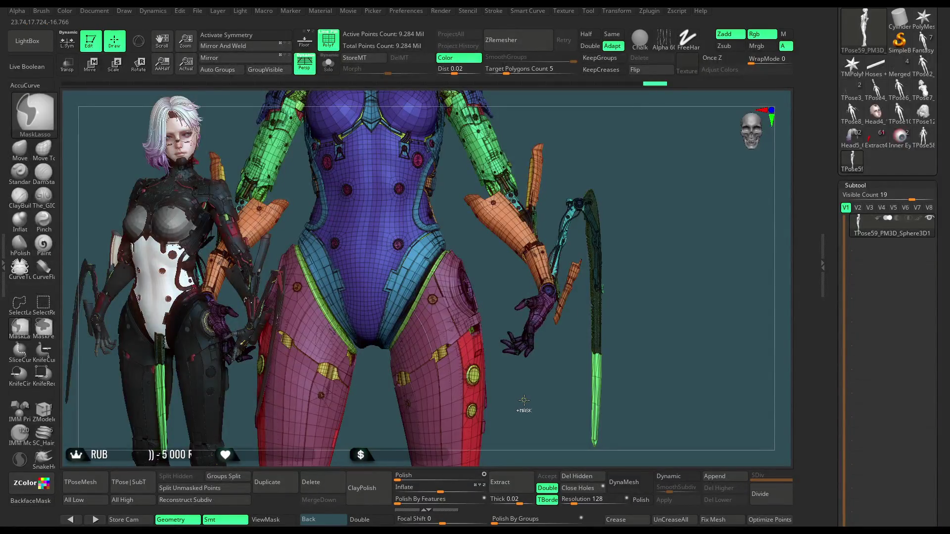
{"action": "left_click", "coordinate": [526, 400], "text": "ctrl"}
{"action": "left_click", "coordinate": [519, 305], "text": "ctrl"}
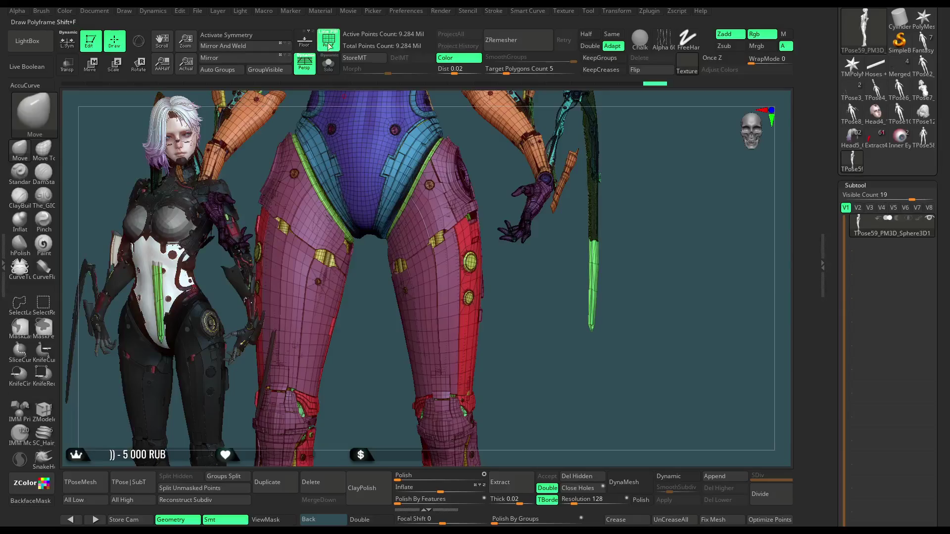
{"action": "left_click", "coordinate": [324, 36]}
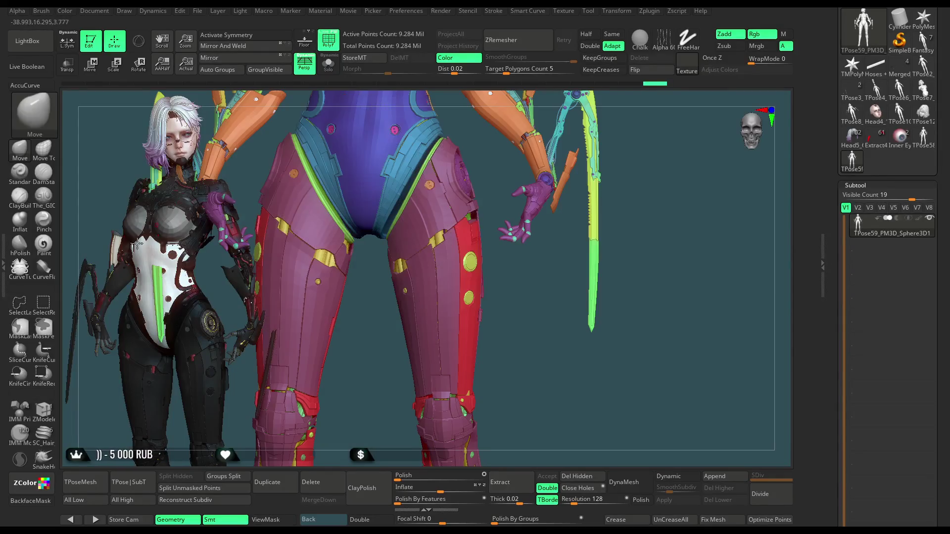
{"action": "left_click", "coordinate": [433, 337], "text": "ctrl+shift"}
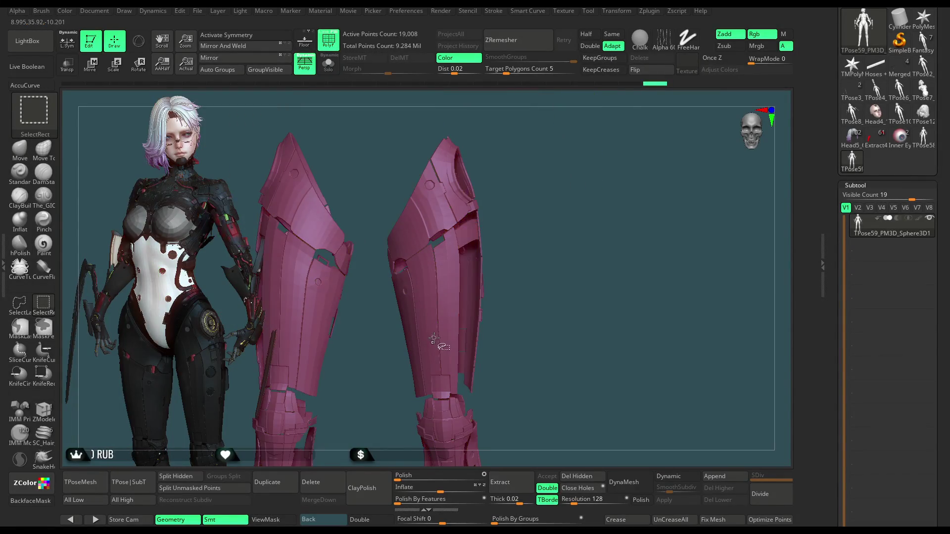
{"action": "left_click", "coordinate": [521, 282], "text": "ctrl+shift"}
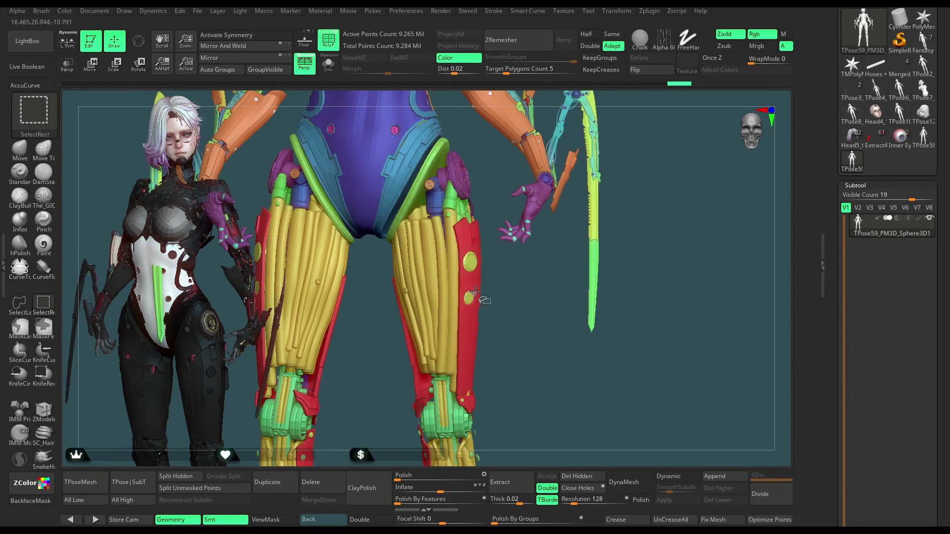
Step: Hide the yellow discs, thigh muscles, green and purple knee groups and green dots, keeping the red armor
{"action": "left_click", "coordinate": [472, 262], "text": "ctrl+alt+shift"}
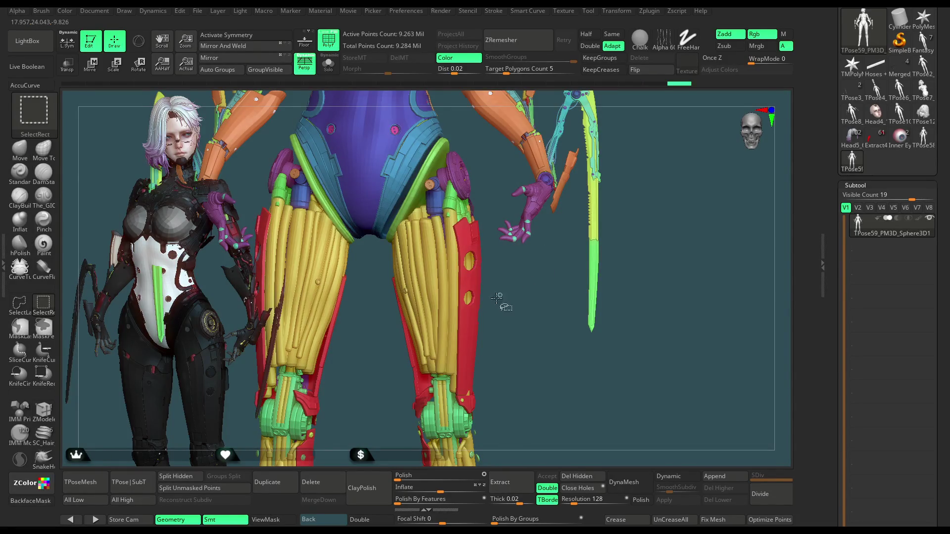
{"action": "left_click", "coordinate": [446, 317], "text": "ctrl+alt+shift"}
{"action": "left_click_drag", "start_coordinate": [515, 321], "coordinate": [514, 274]}
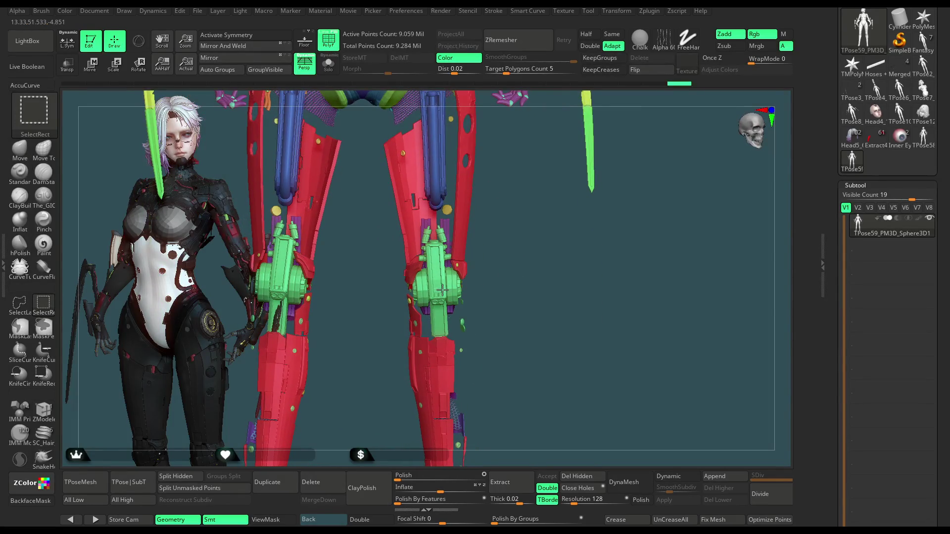
{"action": "left_click", "coordinate": [441, 289], "text": "ctrl+alt+shift"}
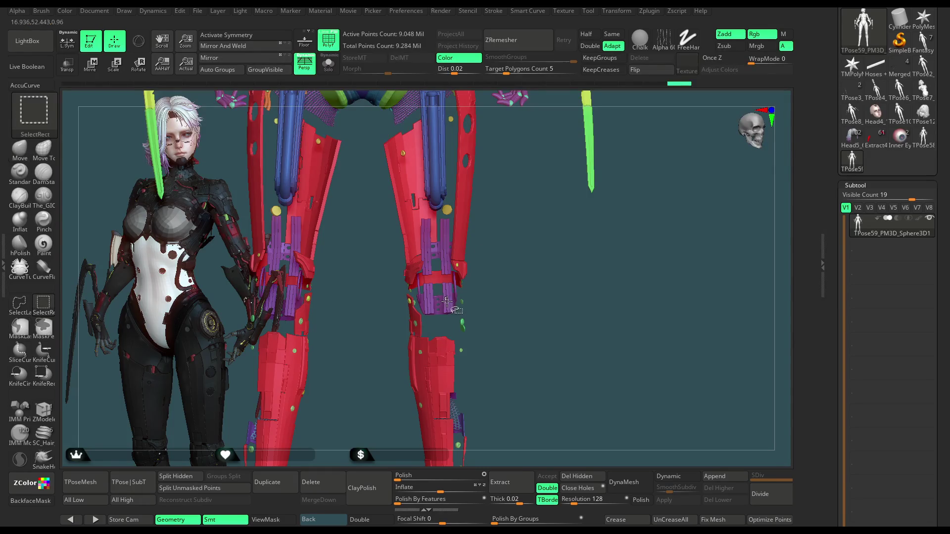
{"action": "left_click", "coordinate": [447, 300], "text": "ctrl+alt+shift"}
{"action": "left_click_drag", "start_coordinate": [502, 223], "coordinate": [494, 308]}
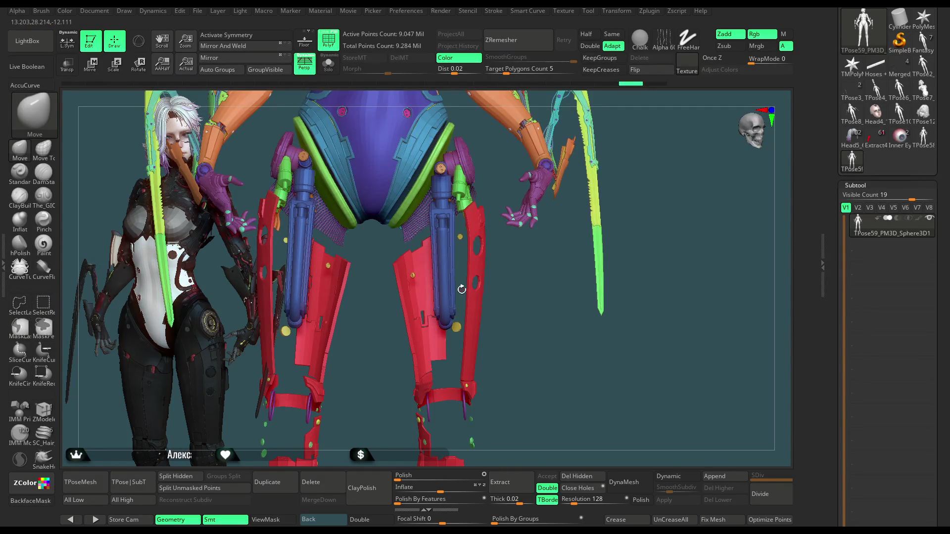
{"action": "mouse_move", "coordinate": [512, 312]}
{"action": "left_mouse_down"}
{"action": "mouse_move", "coordinate": [490, 290]}
{"action": "mouse_move", "coordinate": [517, 249]}
{"action": "mouse_move", "coordinate": [532, 259]}
{"action": "mouse_move", "coordinate": [471, 282]}
{"action": "left_mouse_up"}
{"action": "left_click", "coordinate": [425, 281], "text": "ctrl+alt+shift"}
{"action": "left_click", "coordinate": [420, 273], "text": "ctrl+alt+shift"}
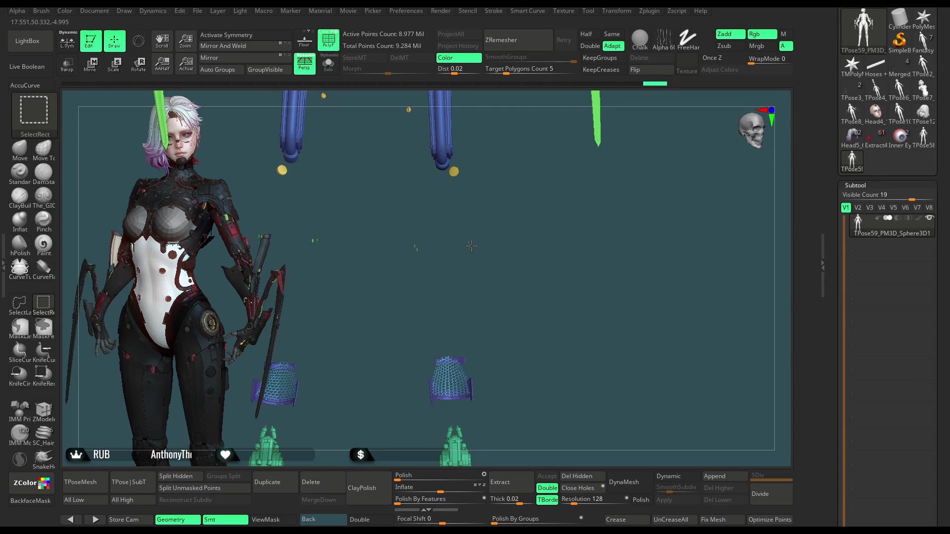
{"action": "left_click", "coordinate": [516, 270], "text": "ctrl+shift"}
{"action": "mouse_move", "coordinate": [534, 212]}
{"action": "left_mouse_down"}
{"action": "mouse_move", "coordinate": [540, 225]}
{"action": "mouse_move", "coordinate": [501, 267]}
{"action": "left_mouse_up"}
{"action": "key", "text": "ctrl+shift"}
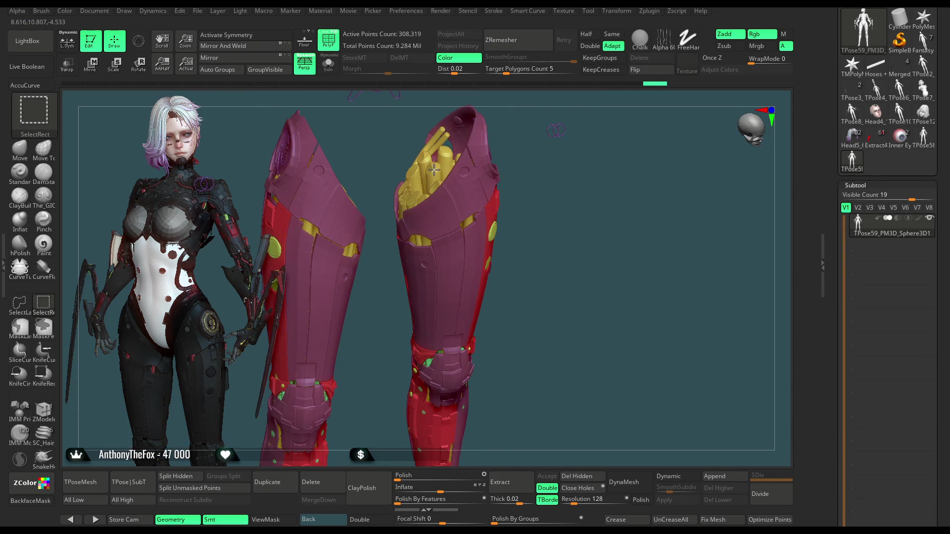
Step: Hide the yellow inner parts, perforated net, purple bands, green bits, and blue and cyan gun parts
{"action": "left_click", "coordinate": [434, 170], "text": "ctrl+alt+shift"}
{"action": "mouse_move", "coordinate": [460, 178]}
{"action": "left_mouse_down"}
{"action": "mouse_move", "coordinate": [547, 208]}
{"action": "mouse_move", "coordinate": [533, 178]}
{"action": "mouse_move", "coordinate": [517, 225]}
{"action": "mouse_move", "coordinate": [544, 216]}
{"action": "mouse_move", "coordinate": [531, 209]}
{"action": "mouse_move", "coordinate": [455, 271]}
{"action": "mouse_move", "coordinate": [520, 255]}
{"action": "left_mouse_up"}
{"action": "key", "text": "ctrl+shift"}
{"action": "key", "text": "ctrl+shift"}
{"action": "scroll", "coordinate": [521, 255], "scroll_direction": "up", "scroll_amount": 5}
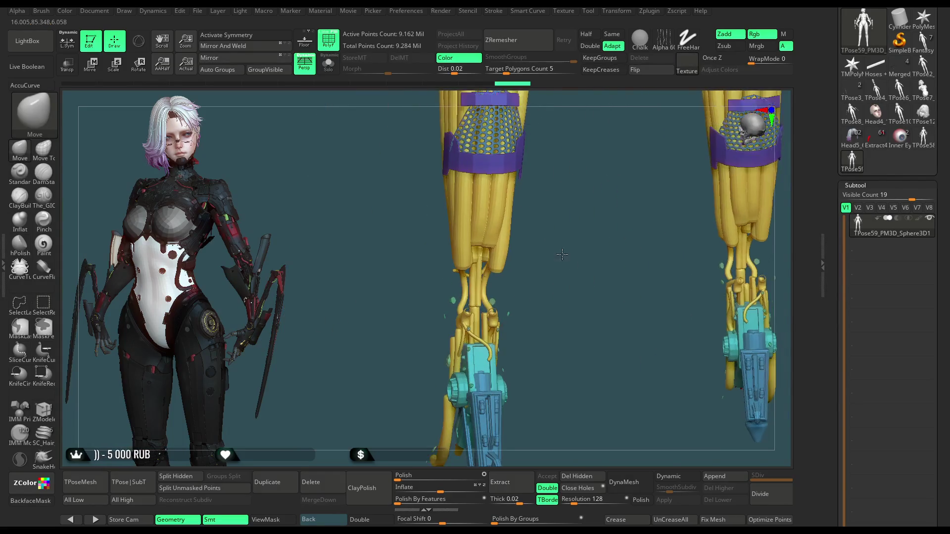
{"action": "key", "text": "ctrl+shift"}
{"action": "left_click", "coordinate": [478, 233], "text": "ctrl+alt+shift"}
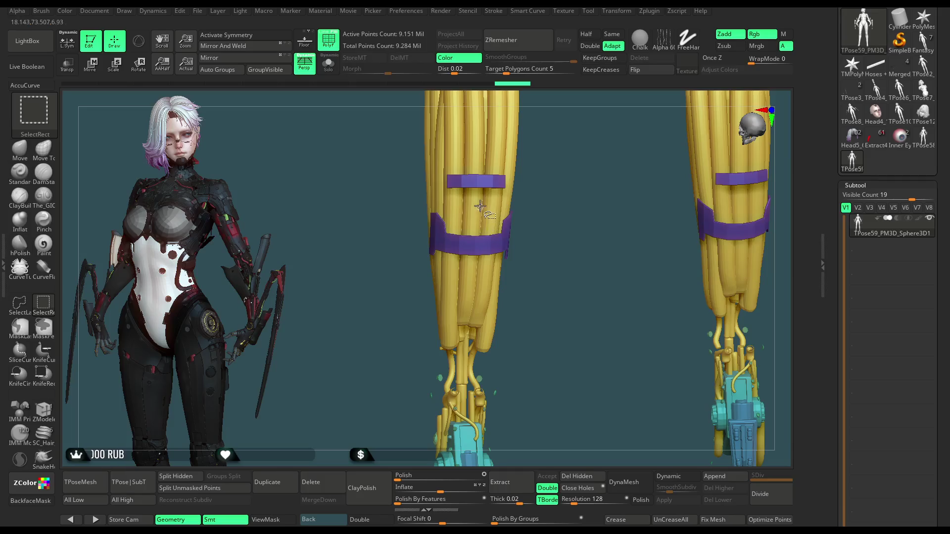
{"action": "left_click", "coordinate": [478, 179], "text": "ctrl+alt+shift"}
{"action": "mouse_move", "coordinate": [479, 205]}
{"action": "left_mouse_down"}
{"action": "mouse_move", "coordinate": [529, 227]}
{"action": "mouse_move", "coordinate": [489, 273]}
{"action": "left_mouse_up"}
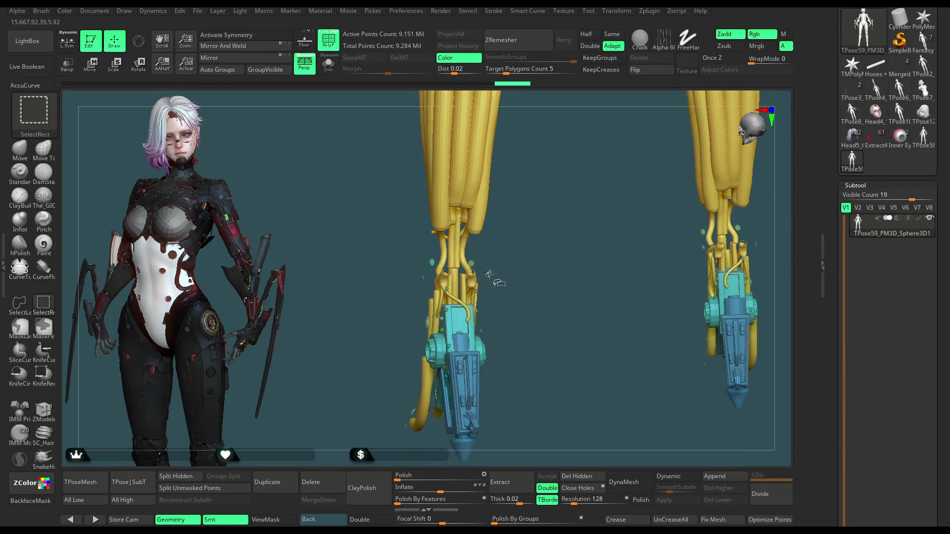
{"action": "left_click", "coordinate": [522, 295], "text": "ctrl+alt+shift"}
{"action": "mouse_move", "coordinate": [533, 297]}
{"action": "left_mouse_down"}
{"action": "mouse_move", "coordinate": [562, 240]}
{"action": "mouse_move", "coordinate": [514, 268]}
{"action": "left_mouse_up"}
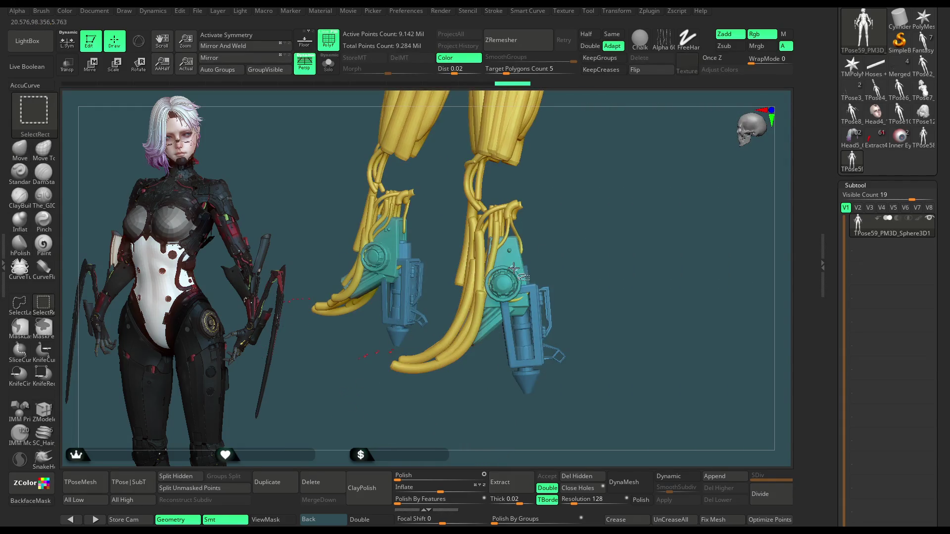
{"action": "left_click", "coordinate": [516, 273], "text": "ctrl+alt+shift"}
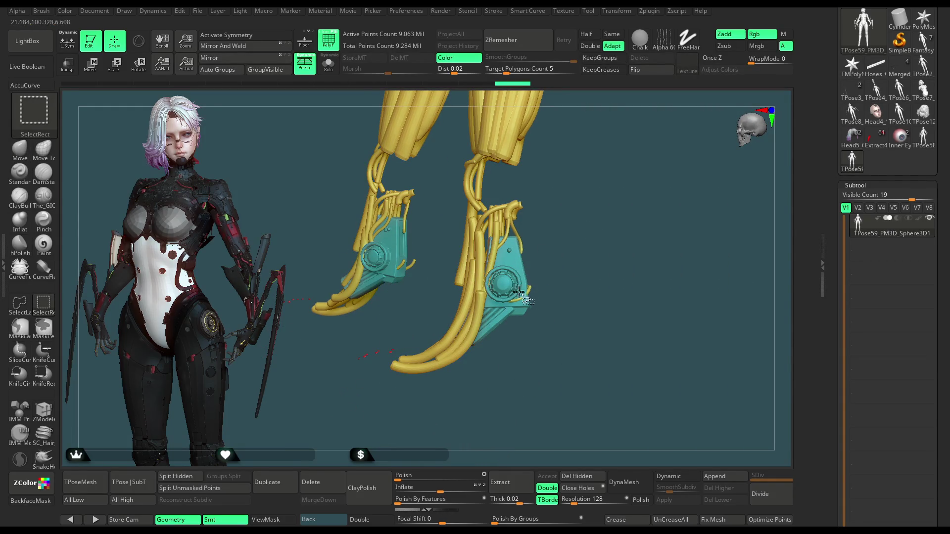
{"action": "left_click", "coordinate": [508, 276], "text": "ctrl+alt+shift"}
{"action": "mouse_move", "coordinate": [514, 279]}
{"action": "left_mouse_down"}
{"action": "mouse_move", "coordinate": [534, 297]}
{"action": "mouse_move", "coordinate": [551, 290]}
{"action": "mouse_move", "coordinate": [580, 261]}
{"action": "mouse_move", "coordinate": [577, 233]}
{"action": "left_mouse_up"}
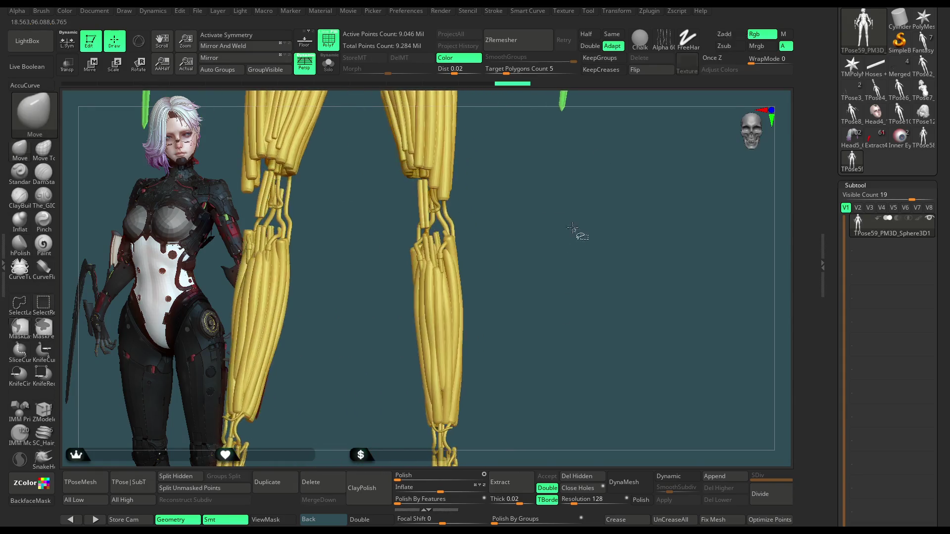
Step: Invert visibility to keep the armor shells, lasso-hide the leftover rod, rings and slash, then show wireframe
{"action": "left_click", "coordinate": [544, 255], "text": "ctrl+shift"}
{"action": "mouse_move", "coordinate": [563, 352]}
{"action": "left_mouse_down"}
{"action": "mouse_move", "coordinate": [543, 314]}
{"action": "mouse_move", "coordinate": [564, 352]}
{"action": "mouse_move", "coordinate": [547, 310]}
{"action": "mouse_move", "coordinate": [547, 271]}
{"action": "mouse_move", "coordinate": [567, 265]}
{"action": "mouse_move", "coordinate": [508, 202]}
{"action": "left_mouse_up"}
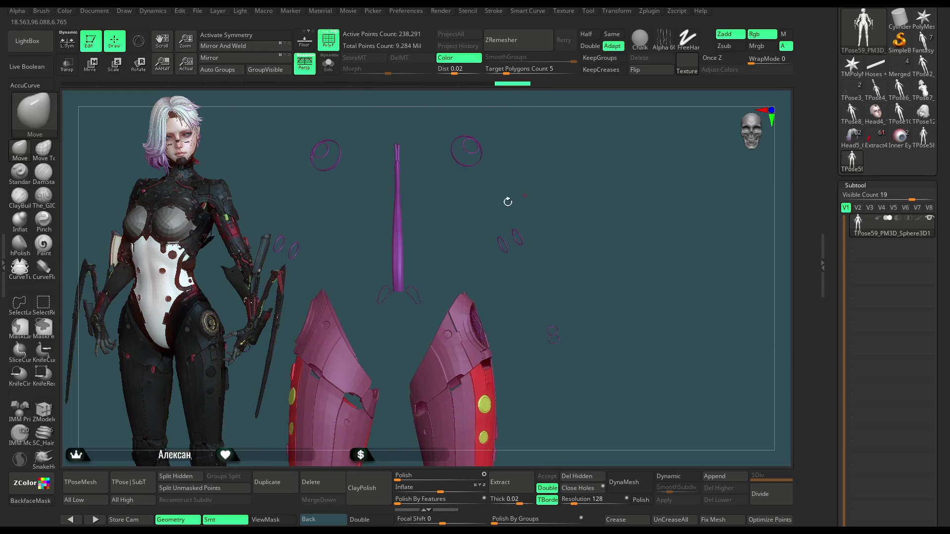
{"action": "left_click", "coordinate": [20, 303]}
{"action": "mouse_move", "coordinate": [454, 257]}
{"action": "left_mouse_down"}
{"action": "mouse_move", "coordinate": [448, 270]}
{"action": "mouse_move", "coordinate": [366, 262]}
{"action": "mouse_move", "coordinate": [428, 92]}
{"action": "left_mouse_up"}
{"action": "mouse_move", "coordinate": [523, 330]}
{"action": "left_mouse_down", "text": "ctrl+shift"}
{"action": "mouse_move", "coordinate": [641, 214]}
{"action": "mouse_move", "coordinate": [585, 222]}
{"action": "left_mouse_up", "text": "ctrl+shift"}
{"action": "mouse_move", "coordinate": [572, 272]}
{"action": "left_mouse_down"}
{"action": "mouse_move", "coordinate": [593, 216]}
{"action": "mouse_move", "coordinate": [485, 203]}
{"action": "left_mouse_up"}
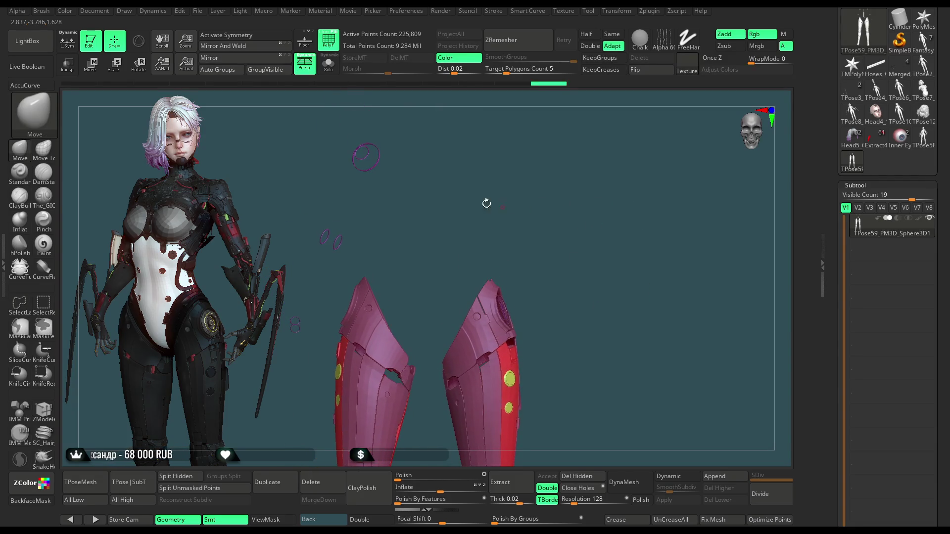
{"action": "mouse_move", "coordinate": [295, 364]}
{"action": "left_mouse_down", "text": "ctrl+shift"}
{"action": "mouse_move", "coordinate": [267, 349]}
{"action": "mouse_move", "coordinate": [277, 356]}
{"action": "left_mouse_up", "text": "ctrl+shift"}
{"action": "left_click_drag", "start_coordinate": [587, 256], "coordinate": [605, 208], "text": "alt"}
{"action": "key", "text": "f"}
{"action": "key", "text": "shift+f"}
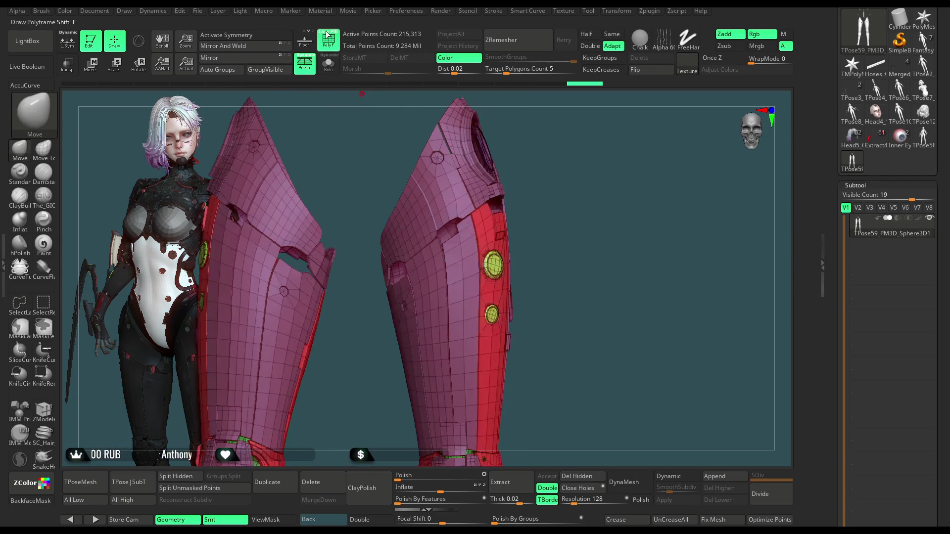
{"action": "left_click", "coordinate": [50, 412]}
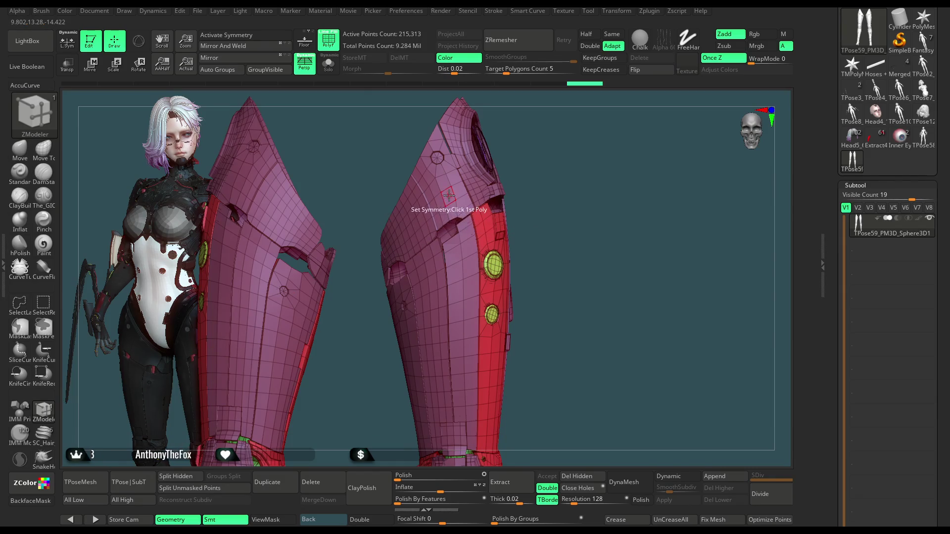
Step: Set ZModeler's polygon action to Polygroup Fill and frame the upper plates of both leg armor shells
{"action": "key", "text": "space"}
{"action": "left_click", "coordinate": [430, 279]}
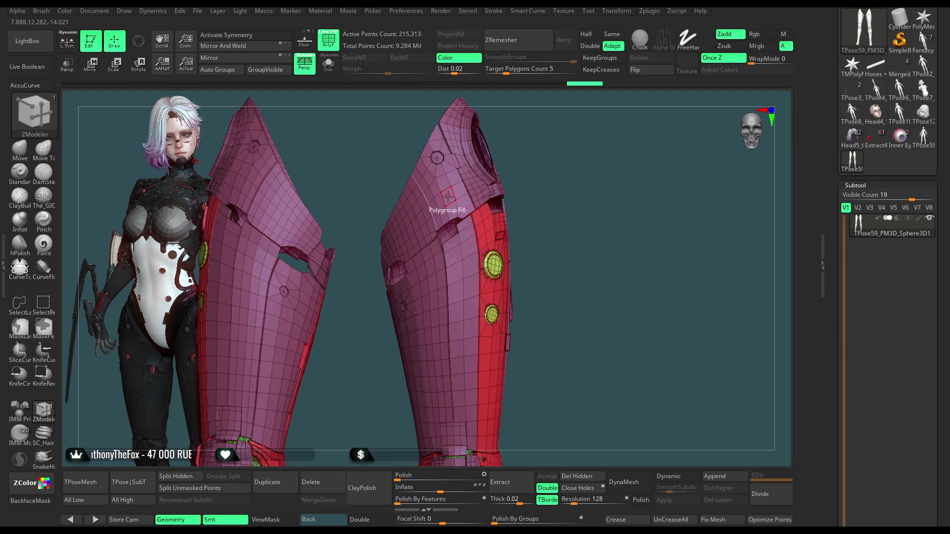
{"action": "left_click_drag", "start_coordinate": [485, 208], "coordinate": [588, 162], "text": "alt"}
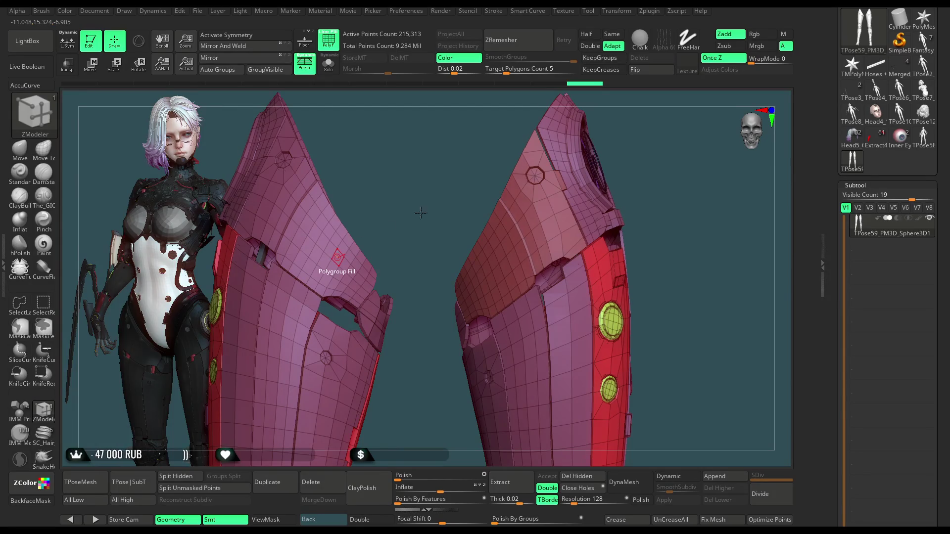
{"action": "left_click_drag", "start_coordinate": [678, 134], "coordinate": [554, 178]}
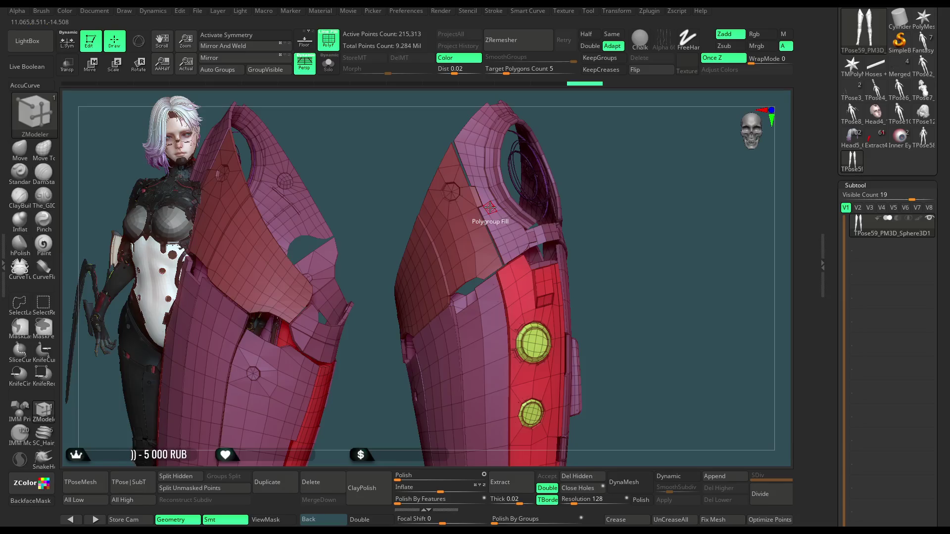
{"action": "mouse_move", "coordinate": [489, 207]}
{"action": "left_mouse_down"}
{"action": "mouse_move", "coordinate": [576, 140]}
{"action": "mouse_move", "coordinate": [427, 226]}
{"action": "left_mouse_up"}
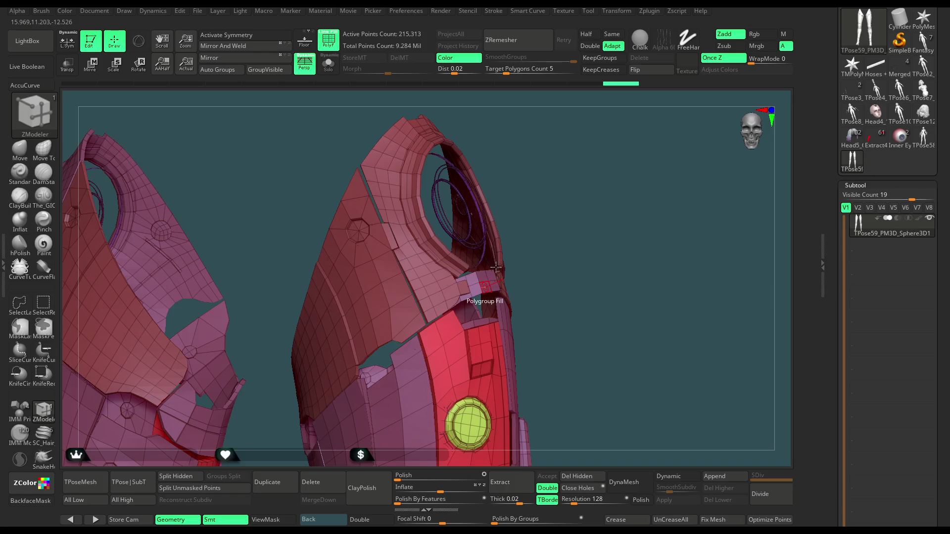
{"action": "mouse_move", "coordinate": [622, 141]}
{"action": "left_mouse_down"}
{"action": "mouse_move", "coordinate": [556, 151]}
{"action": "mouse_move", "coordinate": [544, 118]}
{"action": "mouse_move", "coordinate": [430, 232]}
{"action": "left_mouse_up"}
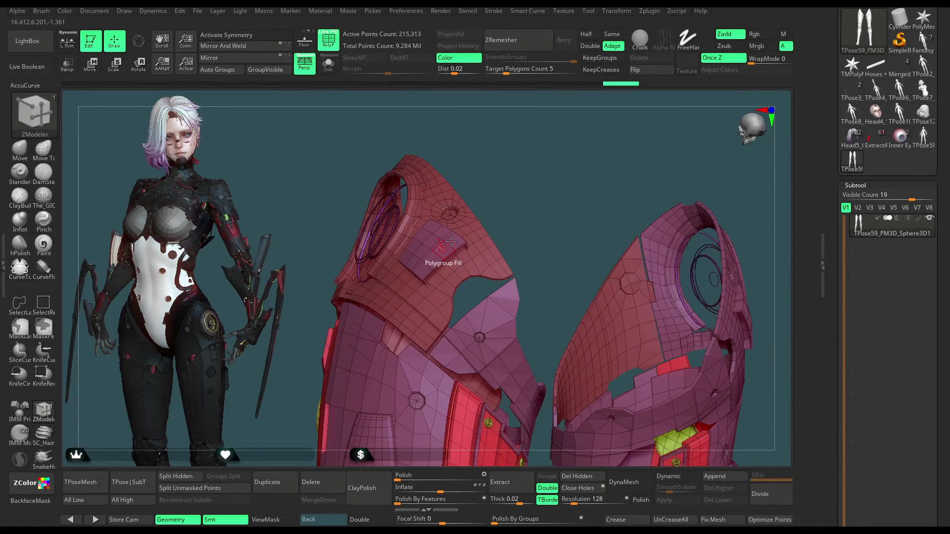
{"action": "left_click_drag", "start_coordinate": [559, 219], "coordinate": [467, 226]}
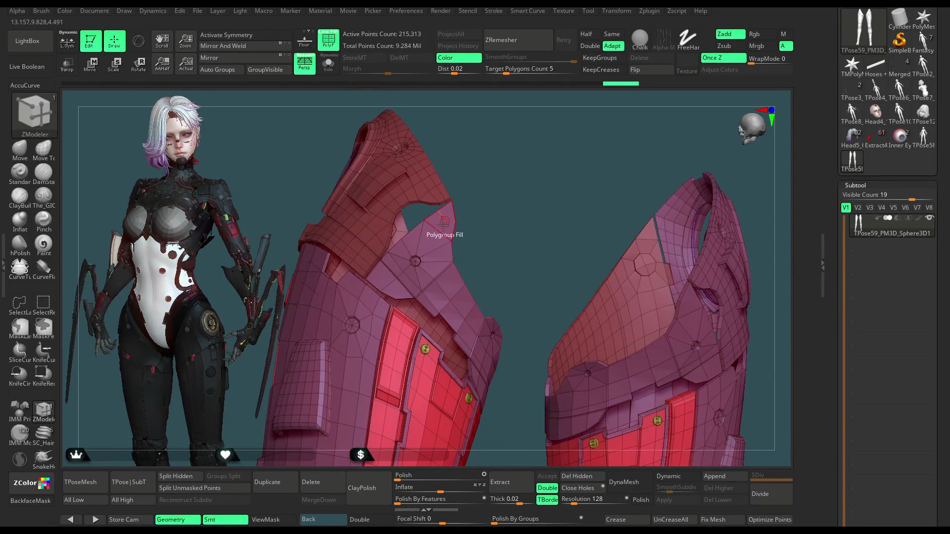